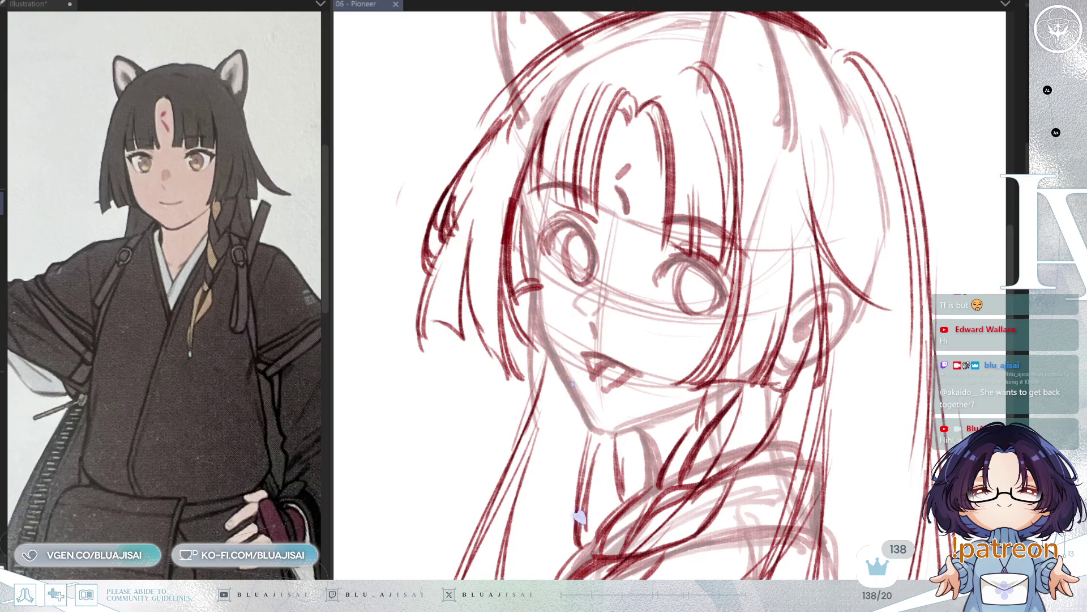
Reframe the view on the face and fade the red sketch layer to pale pink with Ctrl+Shift+O.
key(ctrl+0)
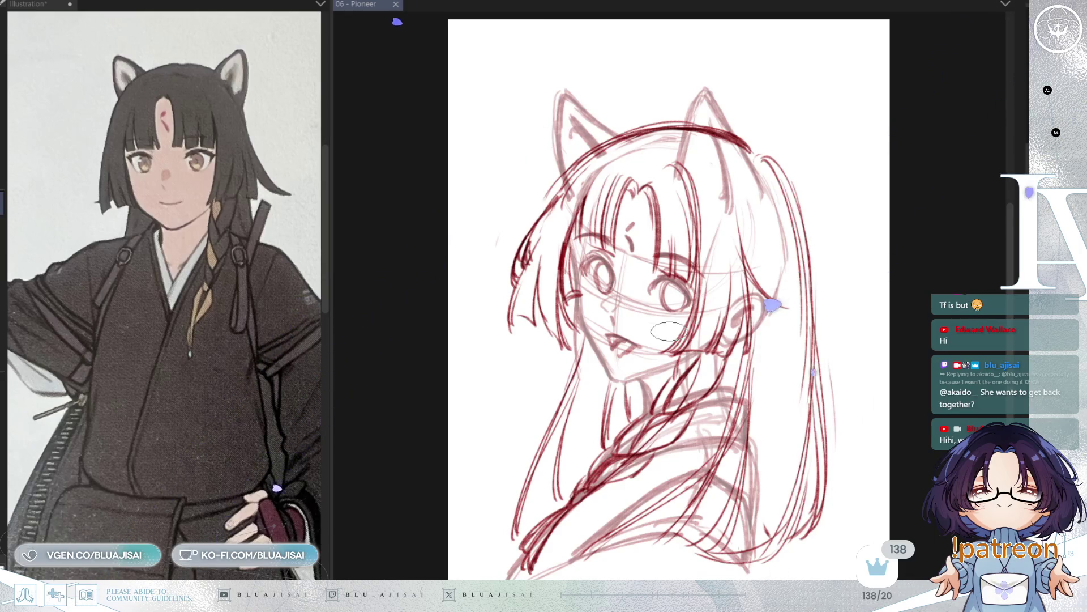
scroll(670, 331, up, 2)
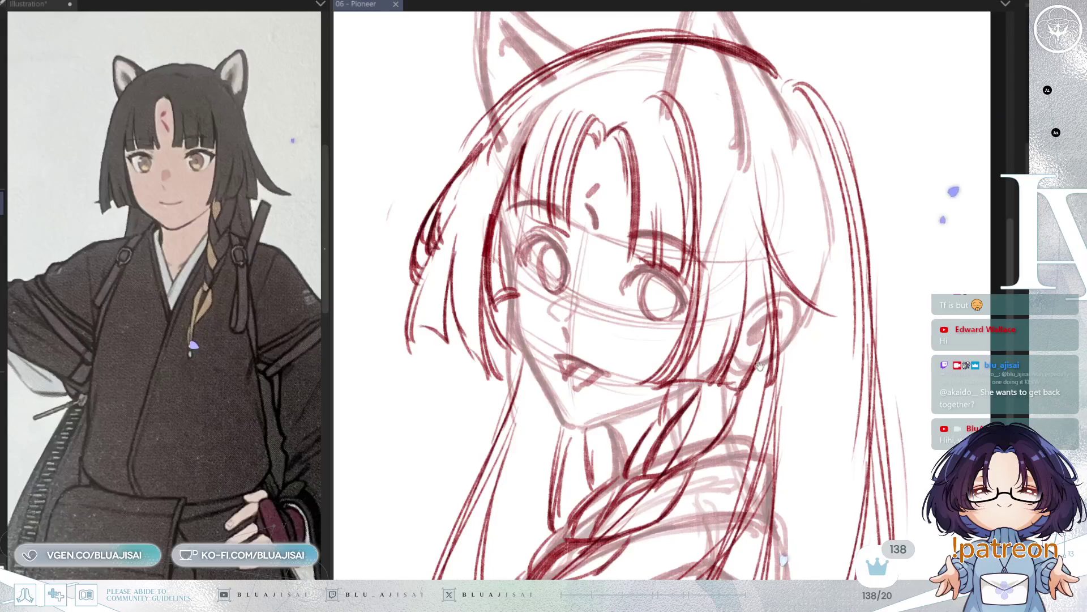
drag(761, 366, 766, 371)
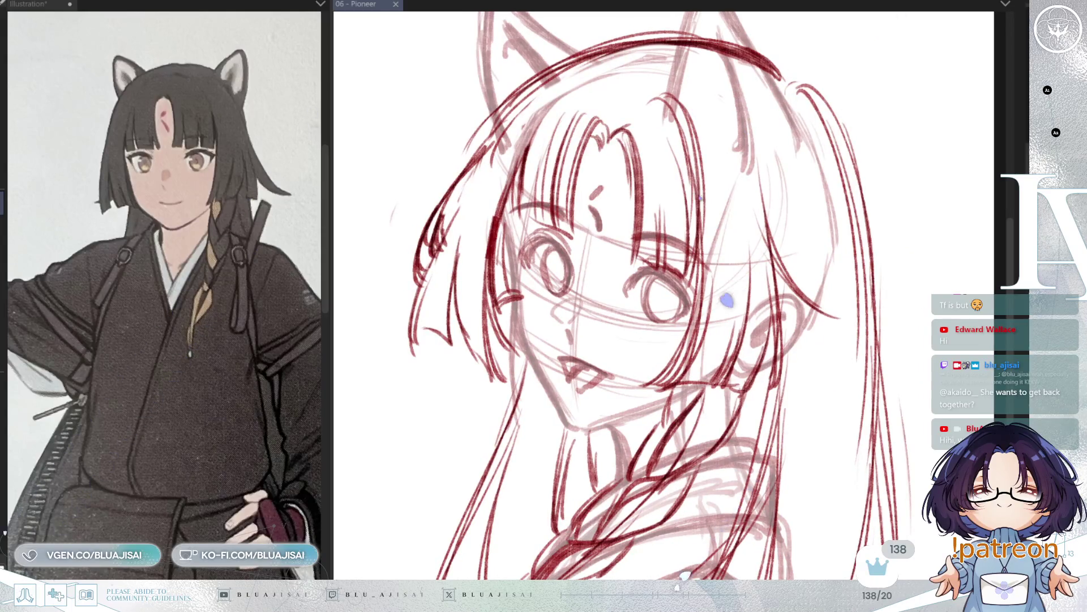
key(ctrl+shift+o)
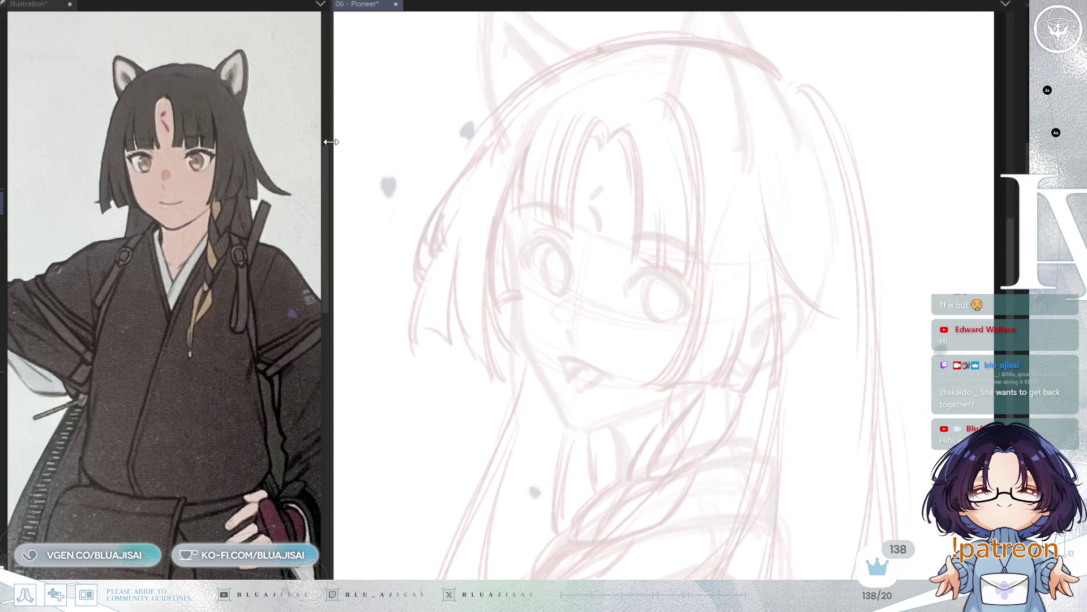
Widen the canvas, then ink the left face contour from the bangs down to the chin.
drag(331, 142, 276, 244)
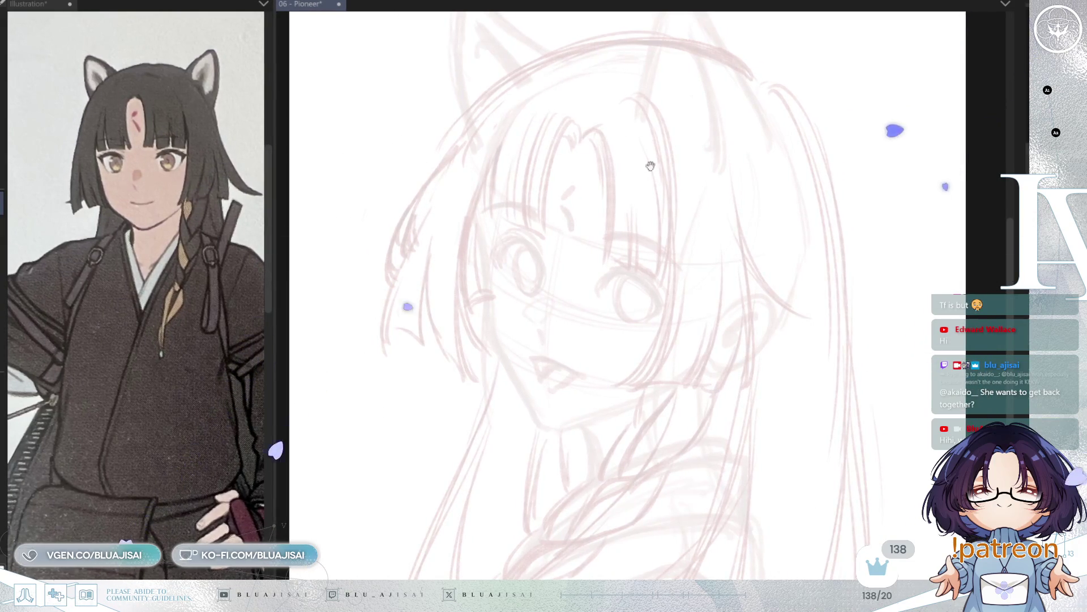
scroll(559, 146, up, 1)
key(minus)
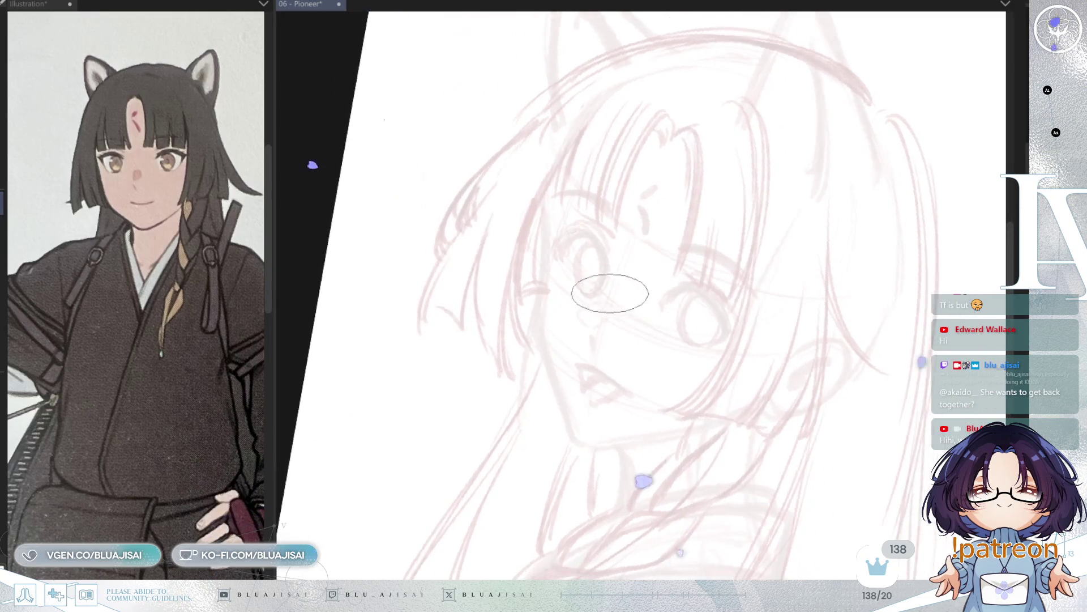
scroll(610, 293, up, 3)
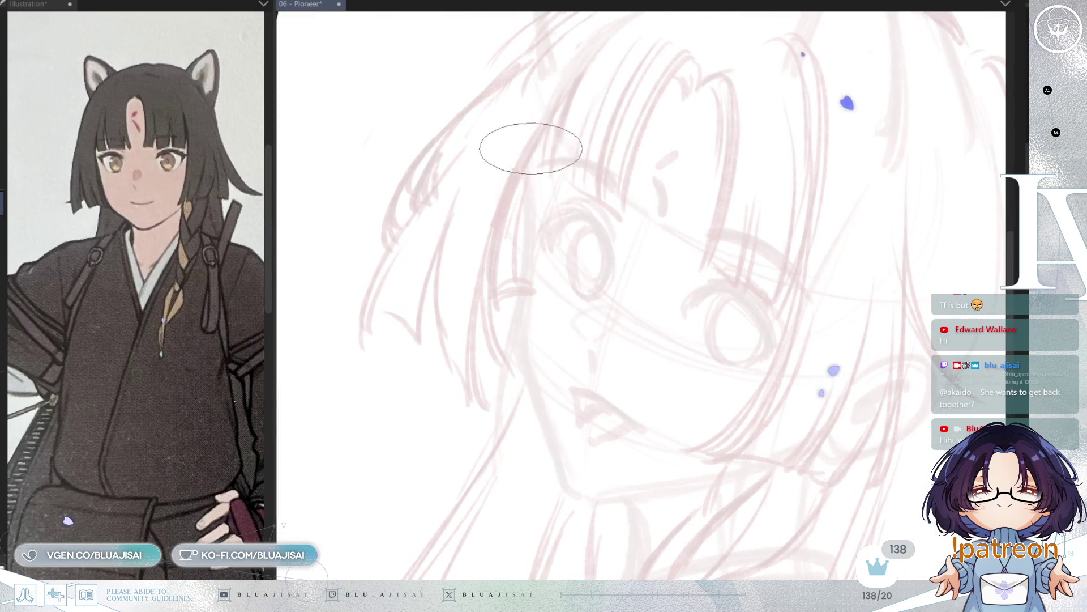
drag(531, 240, 529, 164)
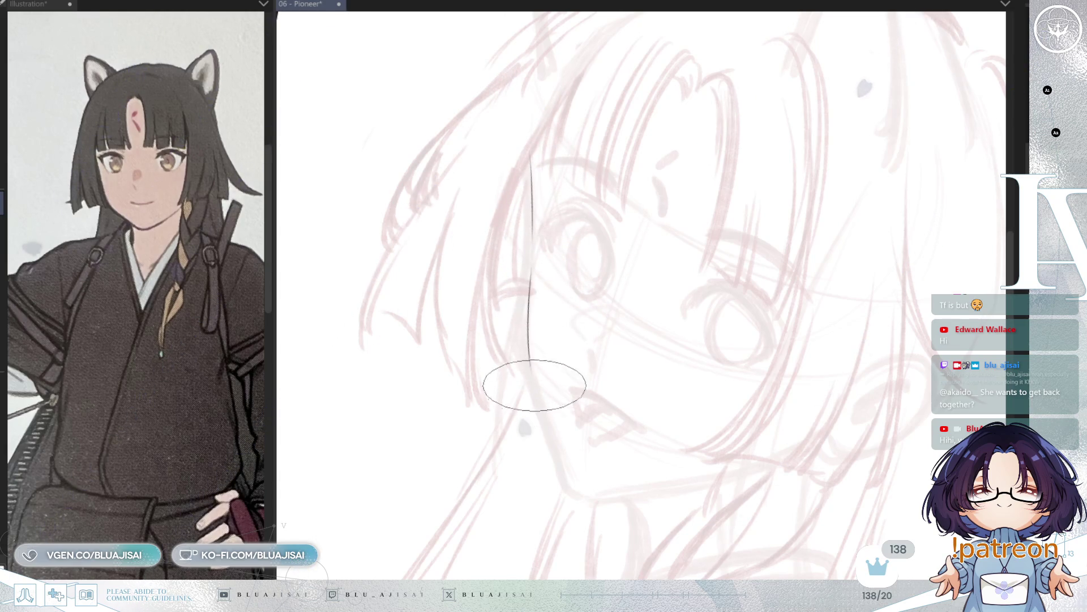
mouse_move(531, 235)
mouse_down()
mouse_move(528, 397)
mouse_move(563, 476)
mouse_up()
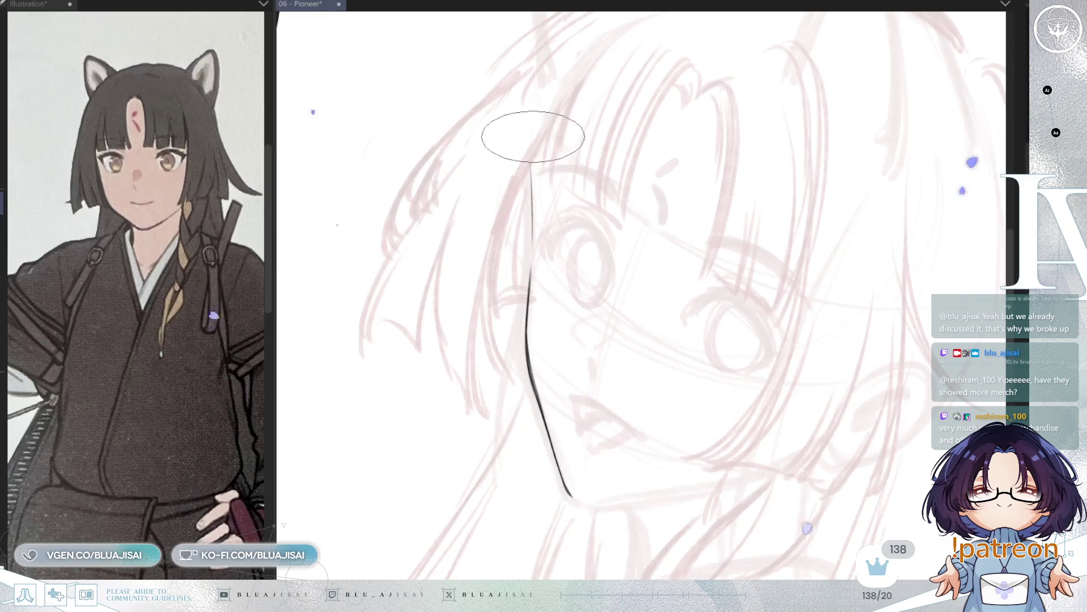
Thicken the ink line along the hair and ink a short nose stroke, undoing the nose loop.
drag(536, 132, 530, 165)
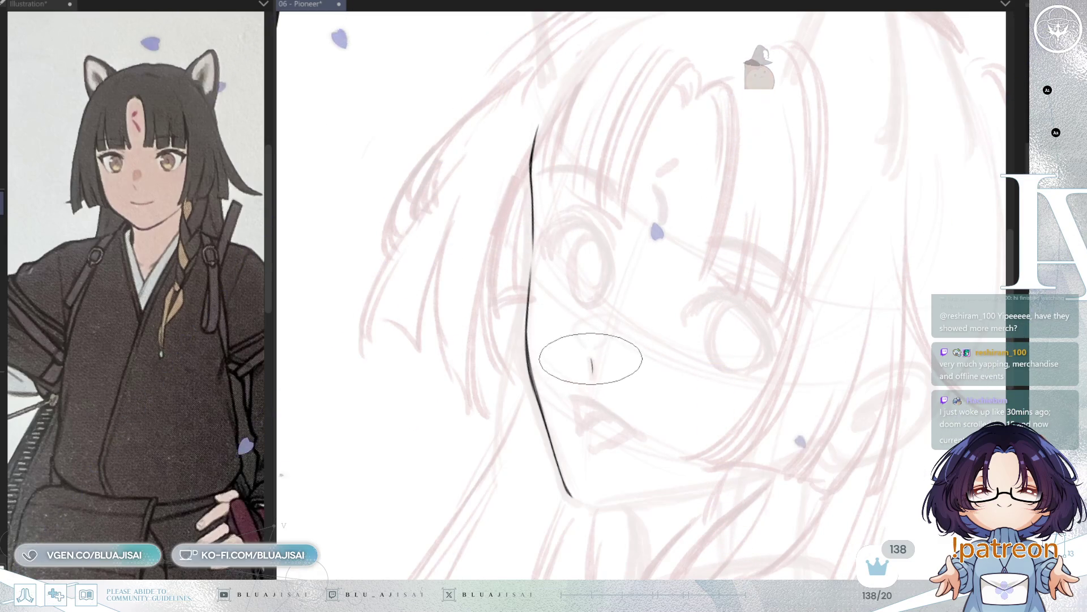
drag(590, 360, 593, 373)
scroll(593, 363, up, 3)
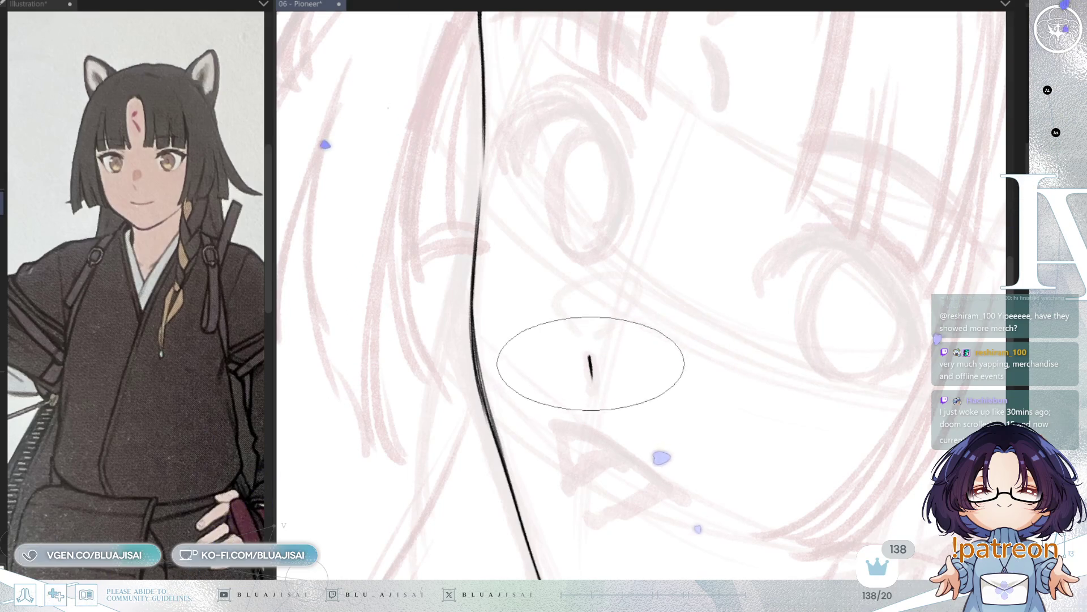
mouse_move(583, 336)
mouse_down()
mouse_move(629, 308)
mouse_move(597, 330)
mouse_move(580, 297)
mouse_move(594, 334)
mouse_up()
key(ctrl+z)
scroll(606, 333, down, 3)
mouse_move(782, 240)
mouse_down()
mouse_move(801, 262)
mouse_move(782, 340)
mouse_up()
drag(708, 386, 772, 369)
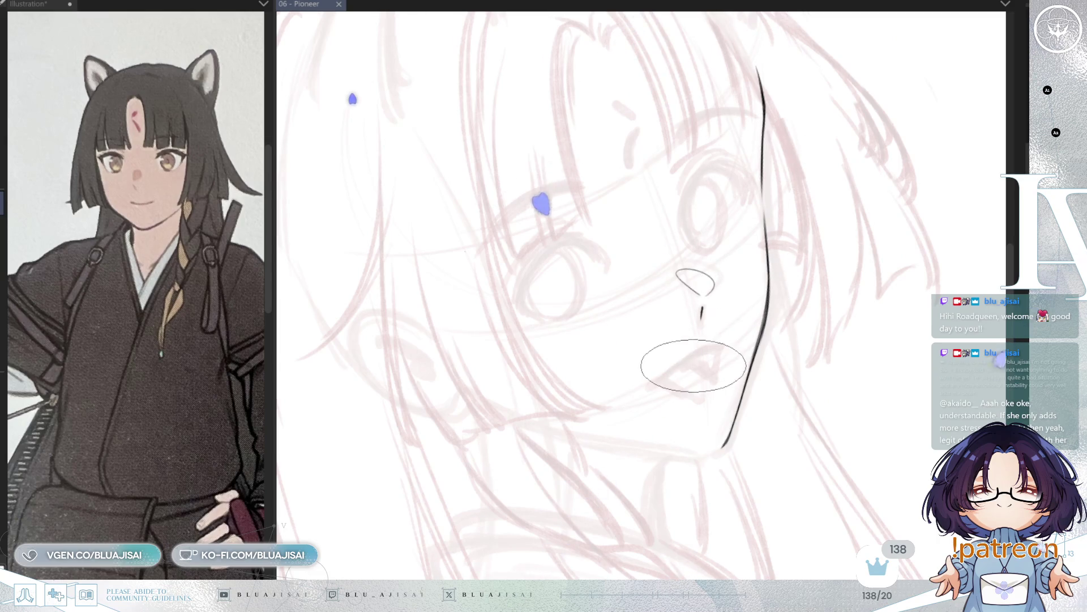
Ink the diagonal lip line, the upper-lip stroke and their fork, mirroring to check.
scroll(692, 365, up, 2)
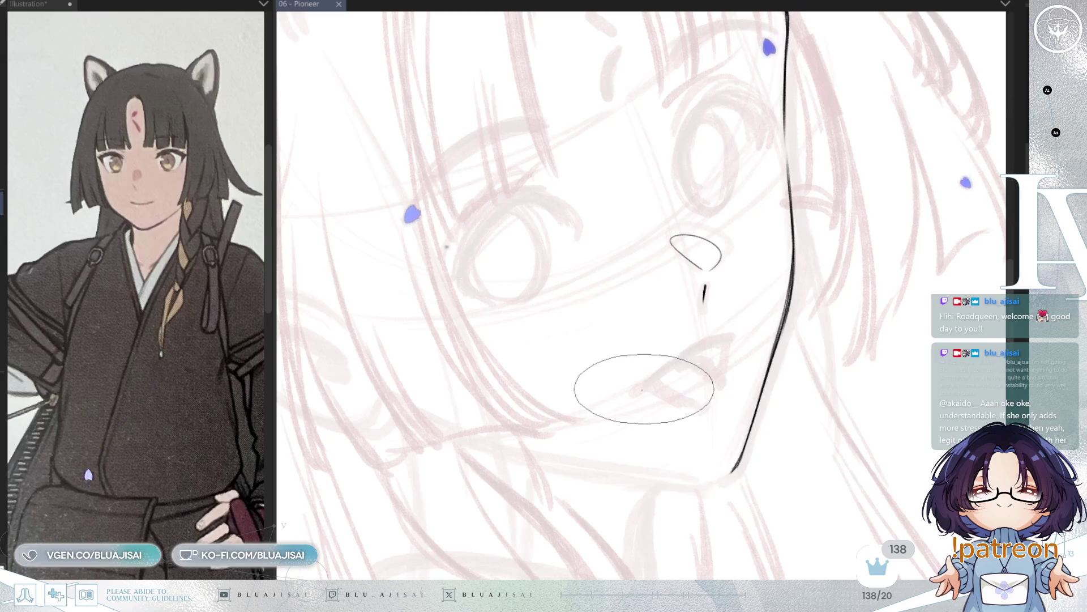
drag(640, 389, 699, 349)
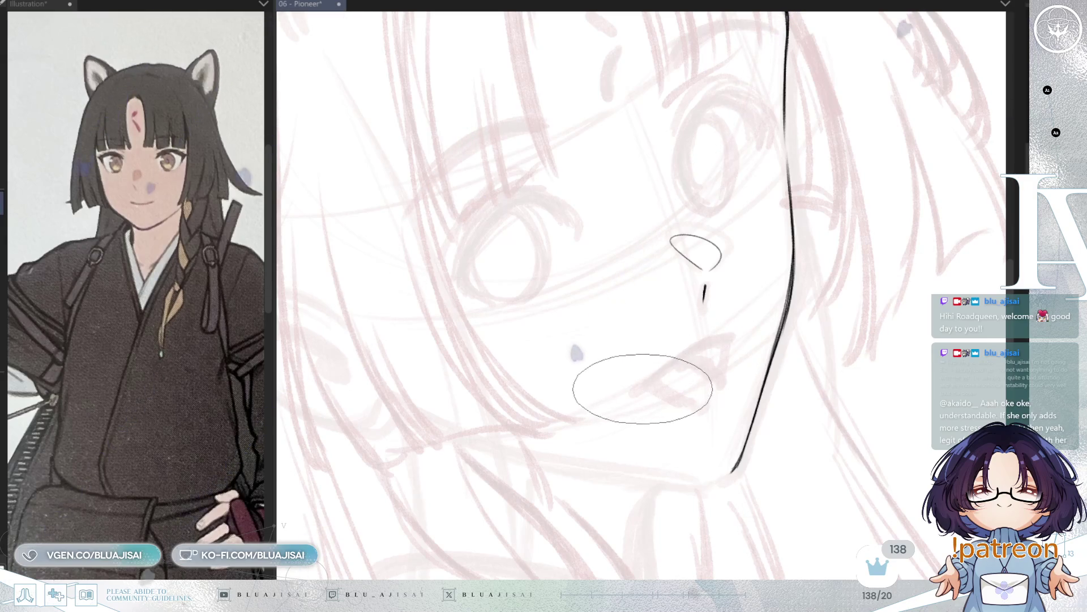
drag(716, 341, 737, 335)
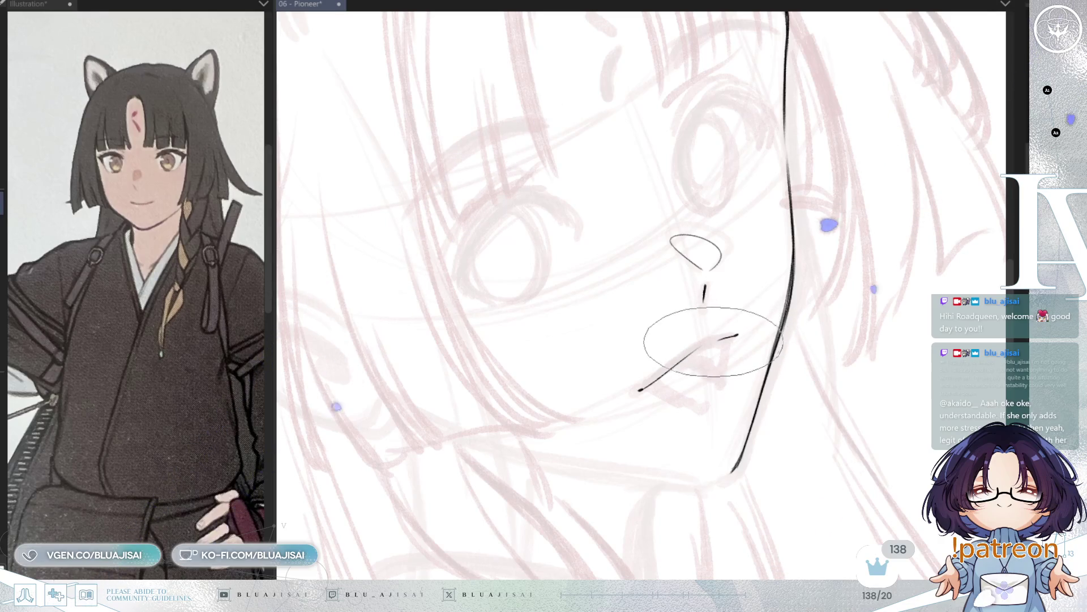
scroll(646, 376, up, 1)
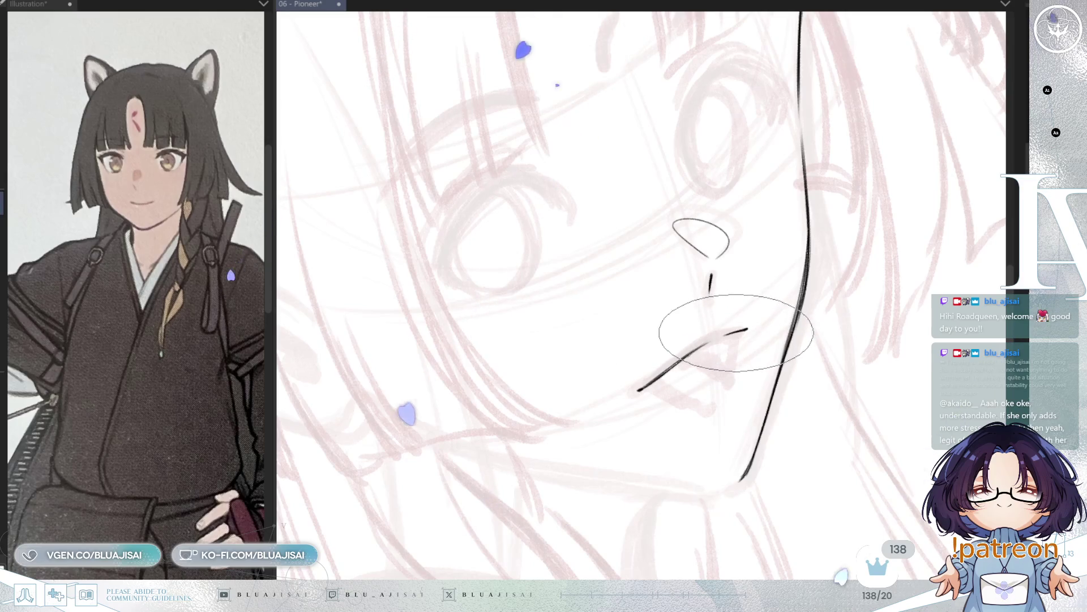
key(asciicircum)
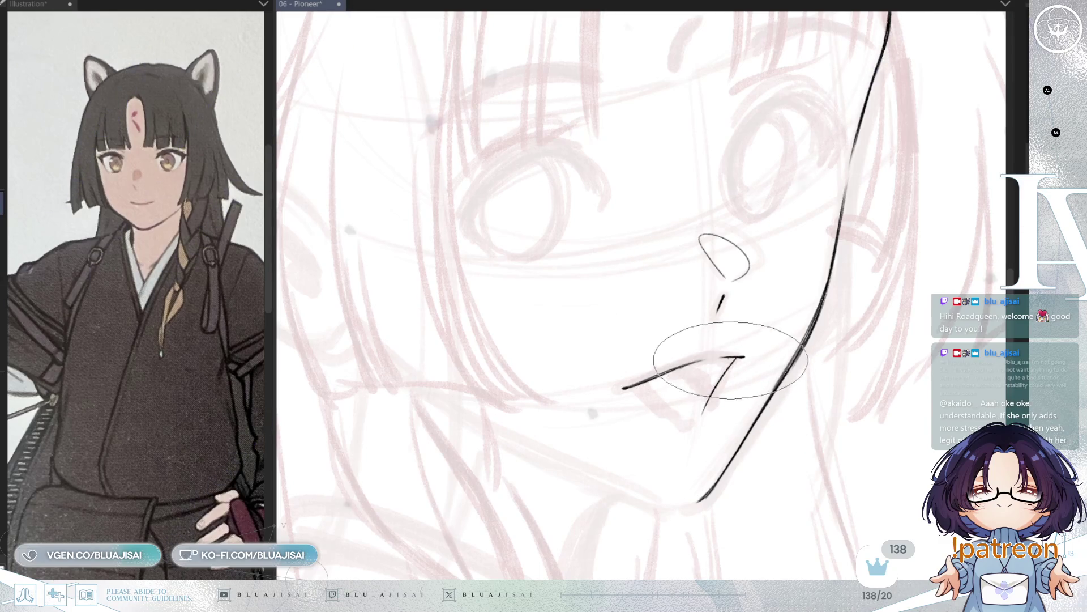
drag(724, 357, 731, 366)
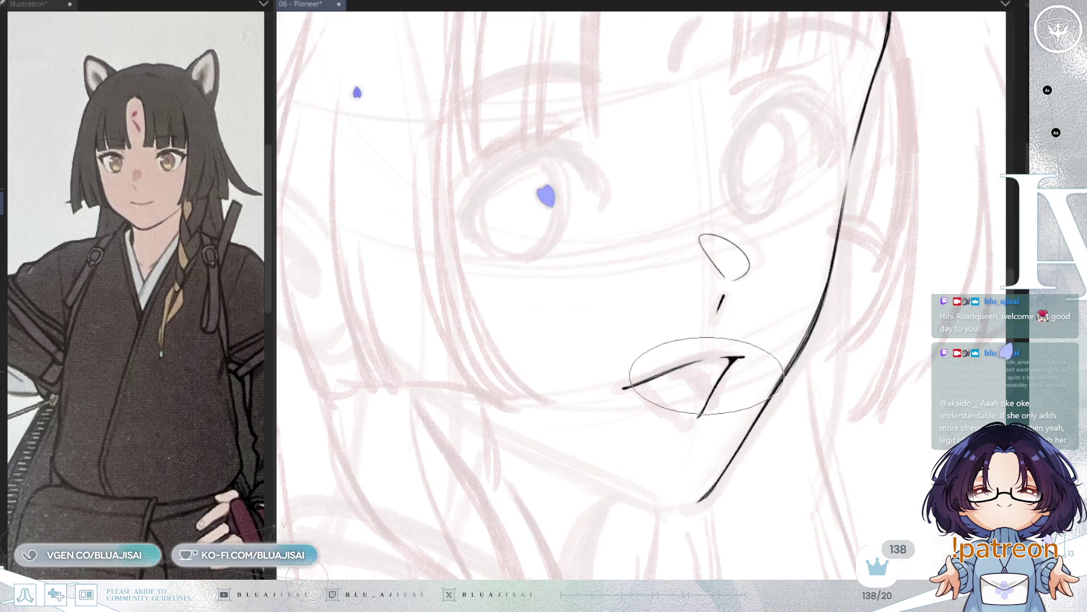
key(h)
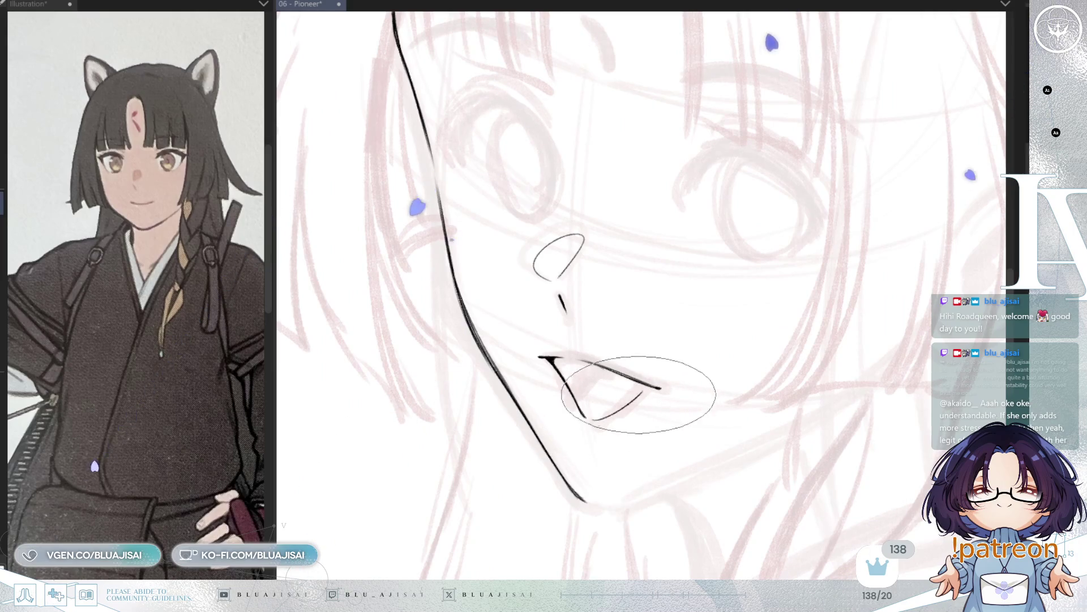
Ink the curved lower lip line, save the illustration, and mirror the view to check it.
drag(590, 419, 649, 388)
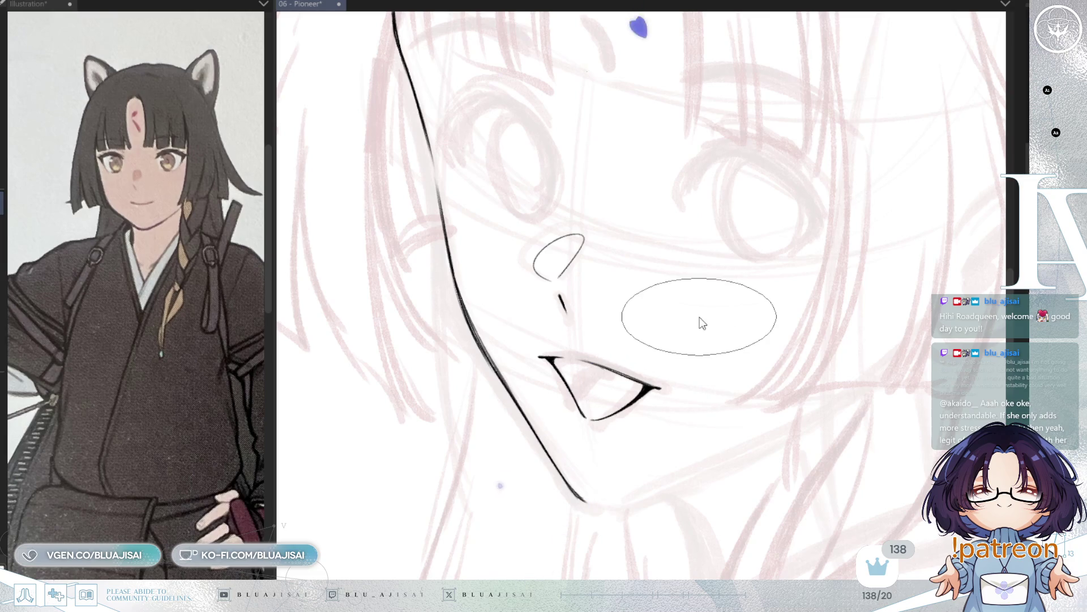
key(ctrl+s)
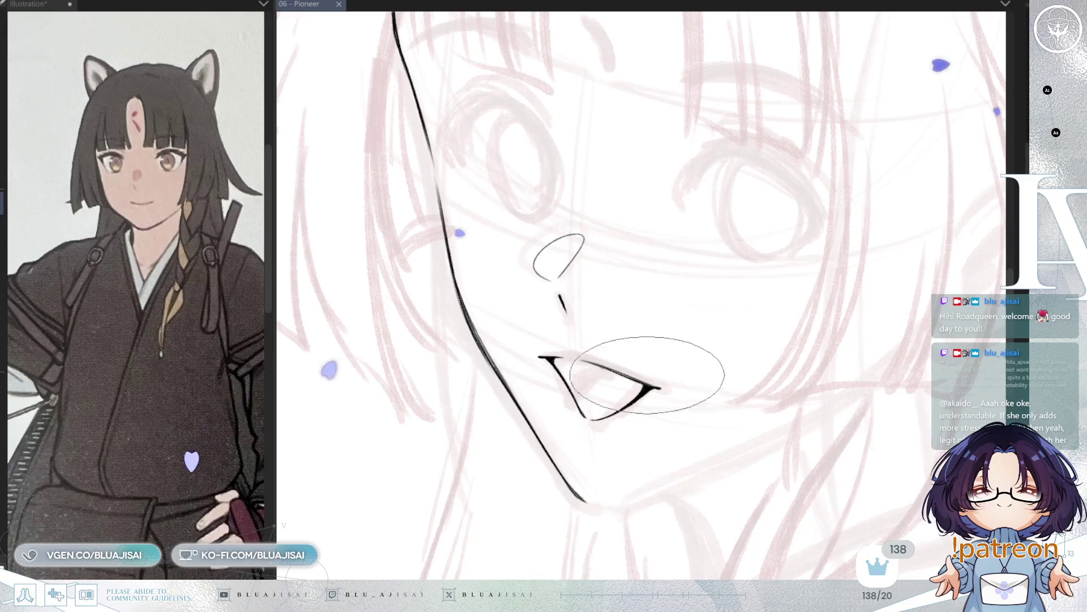
key(h)
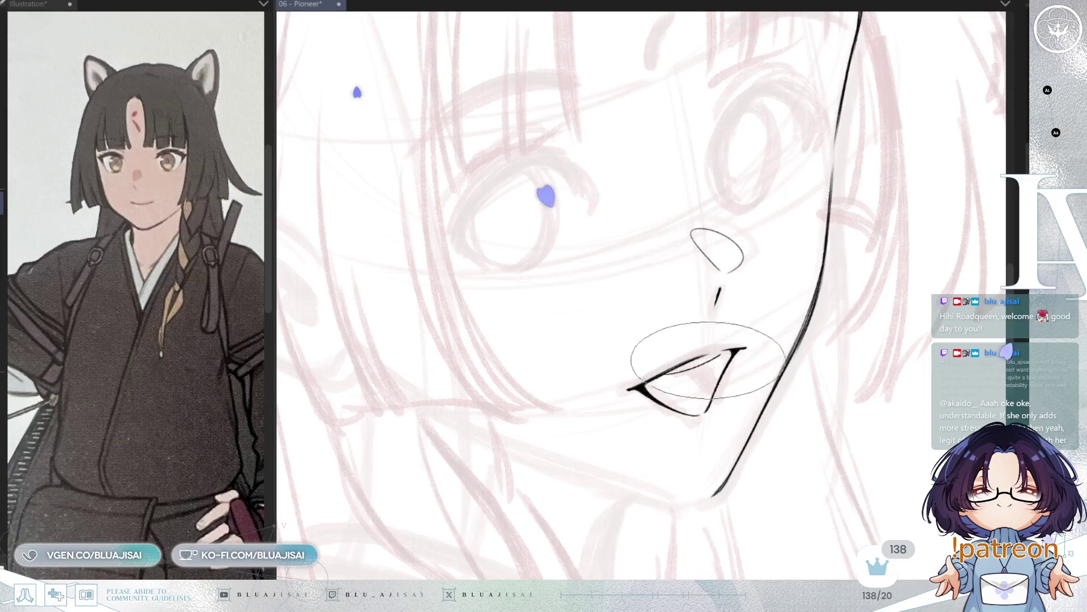
key(h)
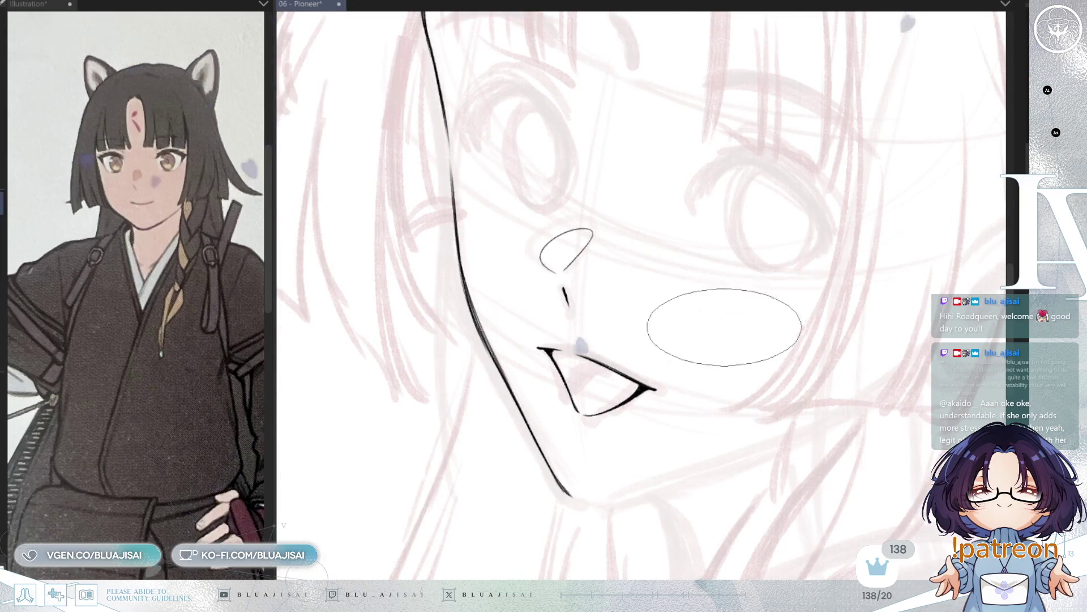
key(h)
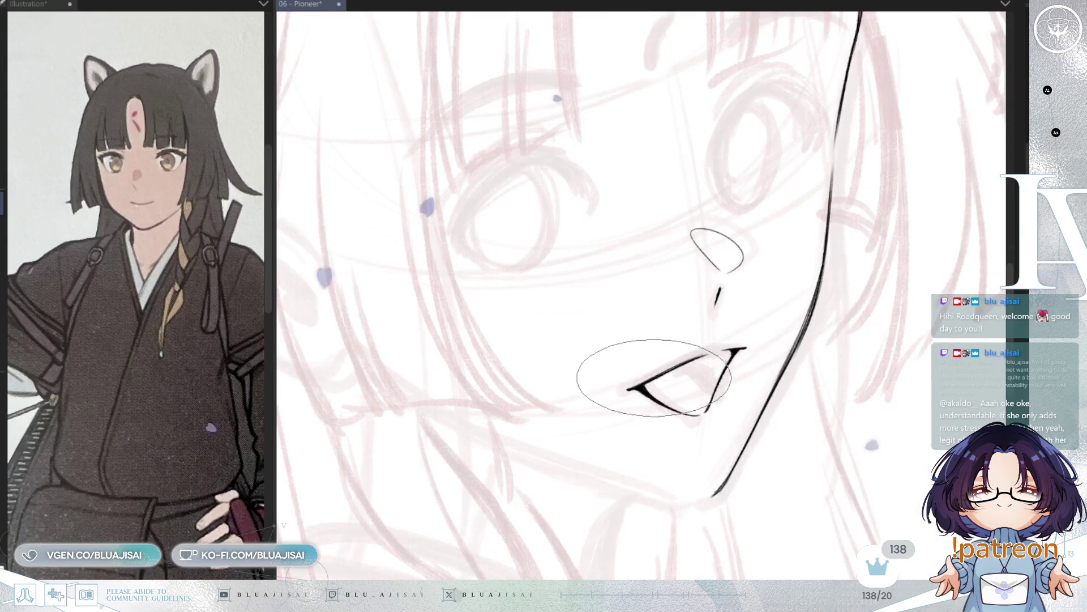
Add a thin inner stroke inside the mouth, flipping the view to check proportions.
key(h)
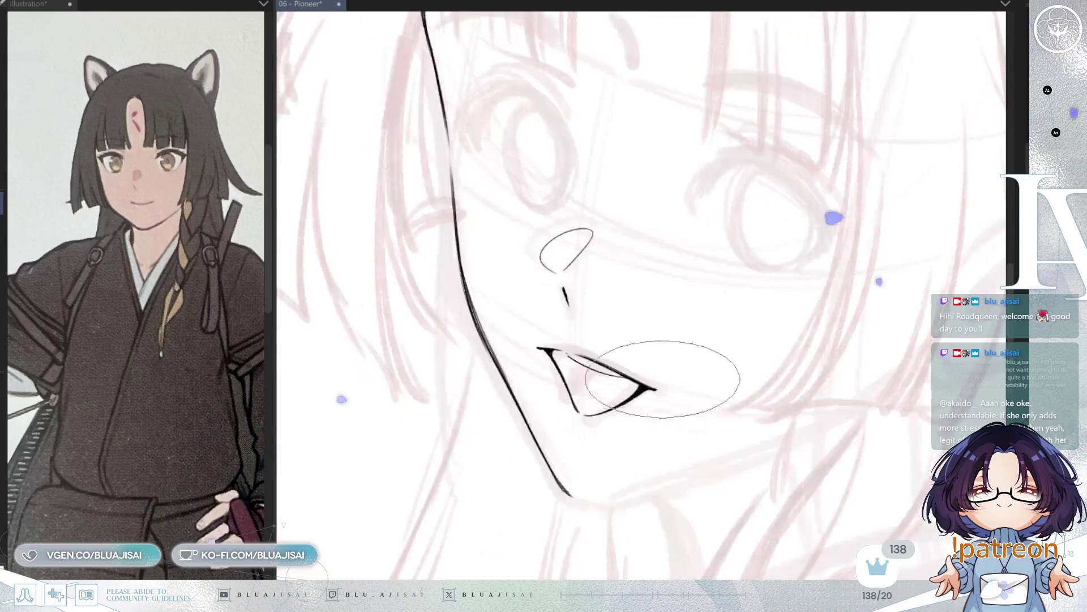
drag(571, 385, 585, 368)
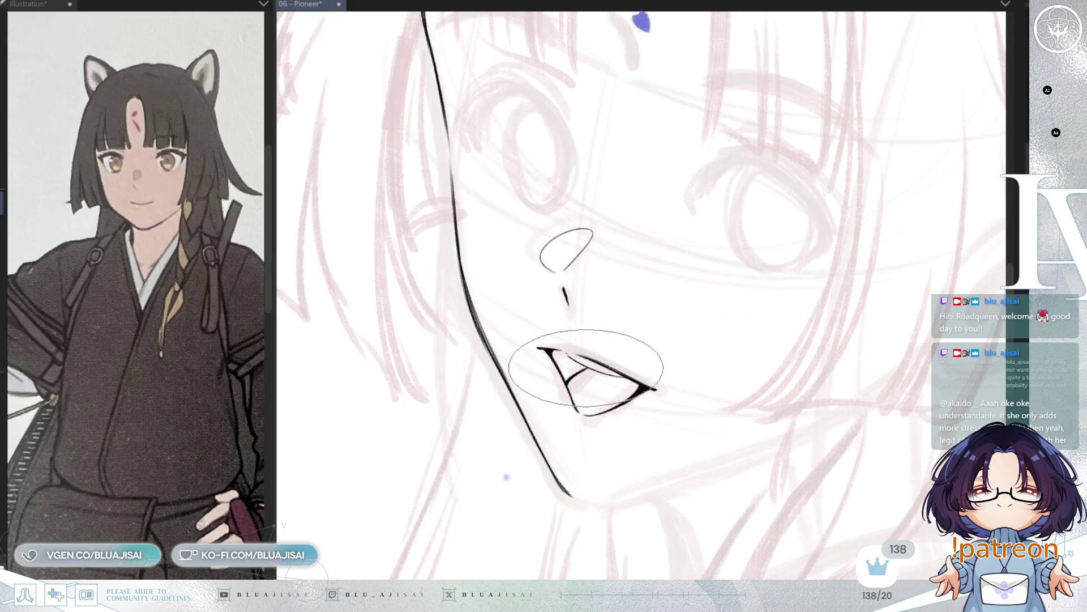
key(h)
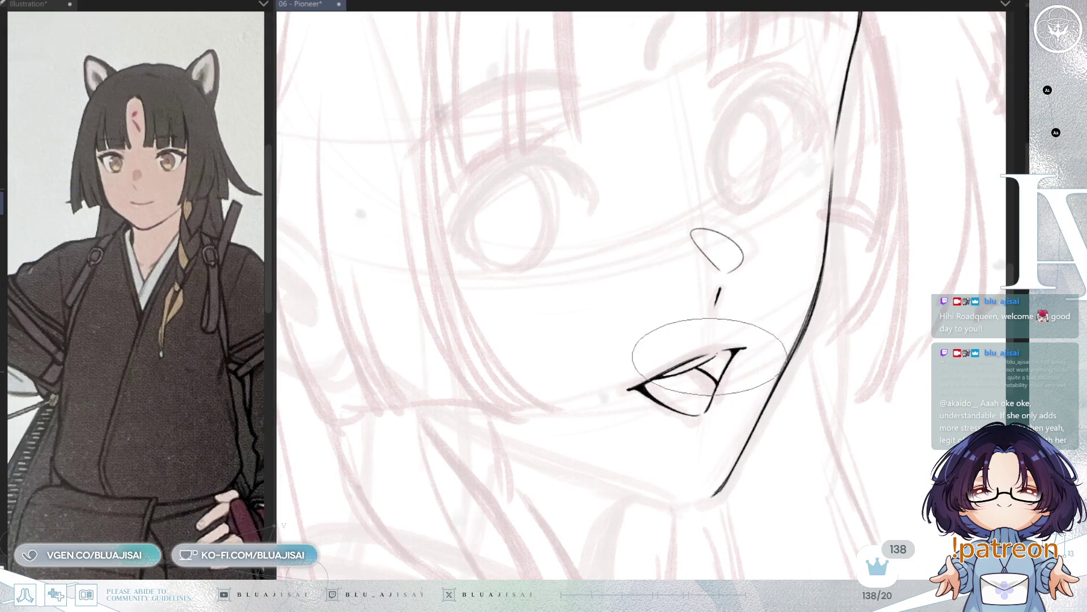
scroll(716, 352, down, 3)
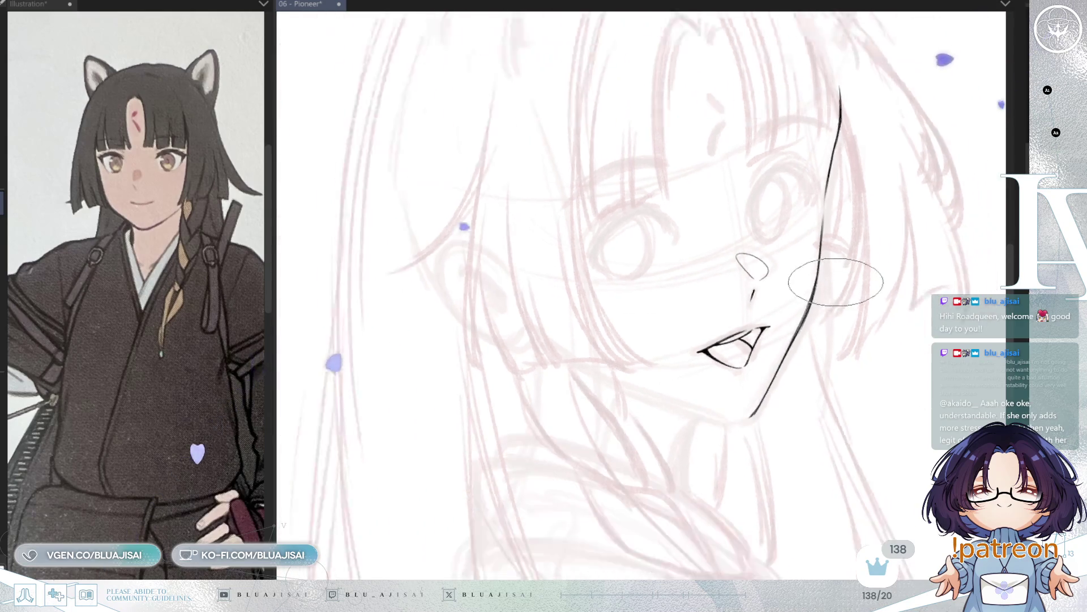
key(h)
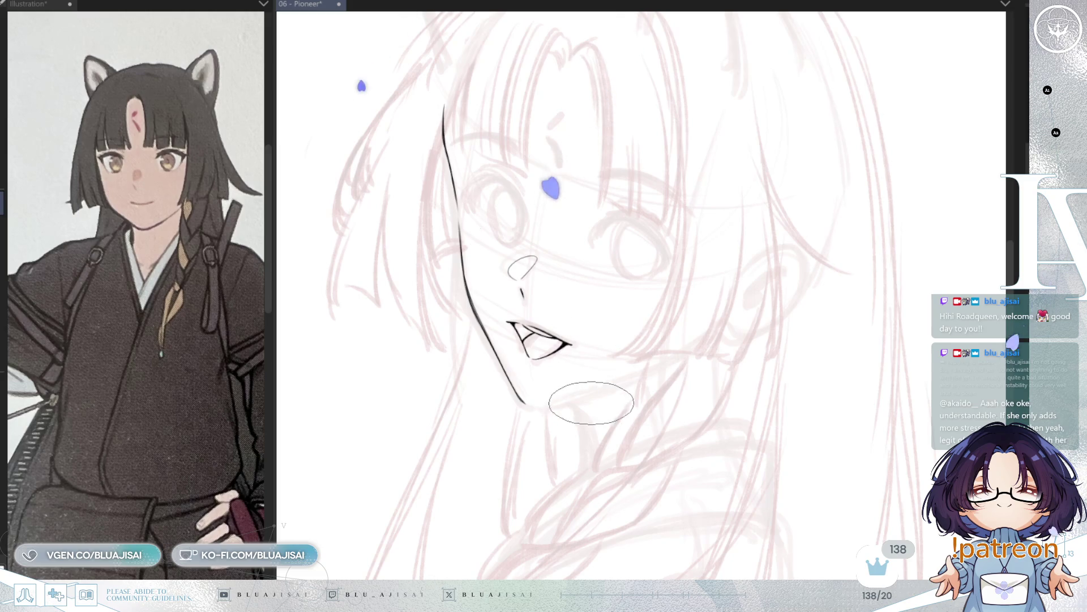
Draw one long jaw stroke from the chin up toward the ear.
key(h)
key(h)
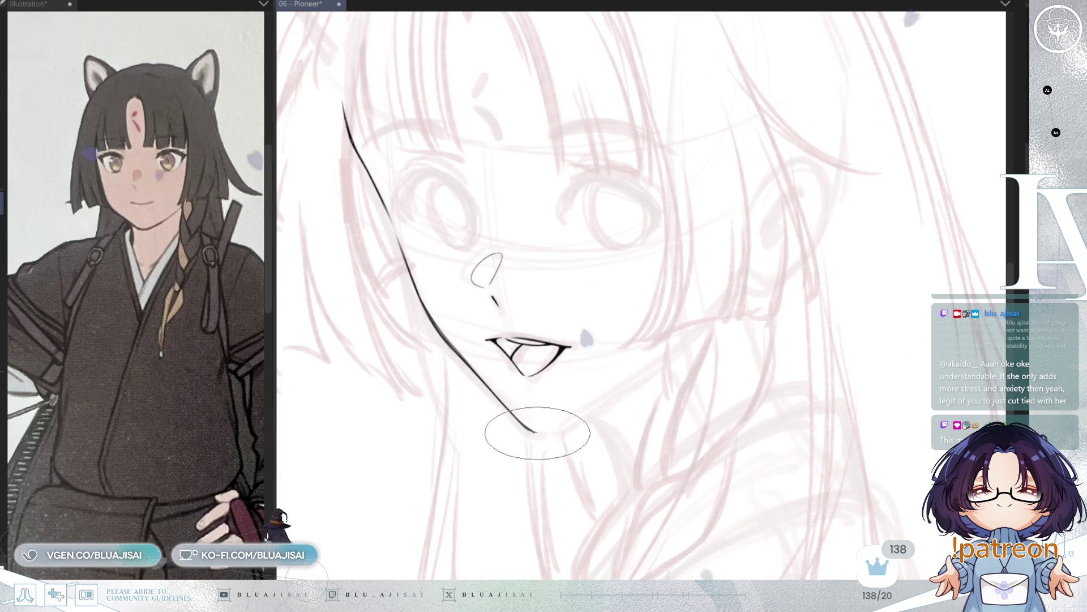
drag(535, 429, 702, 328)
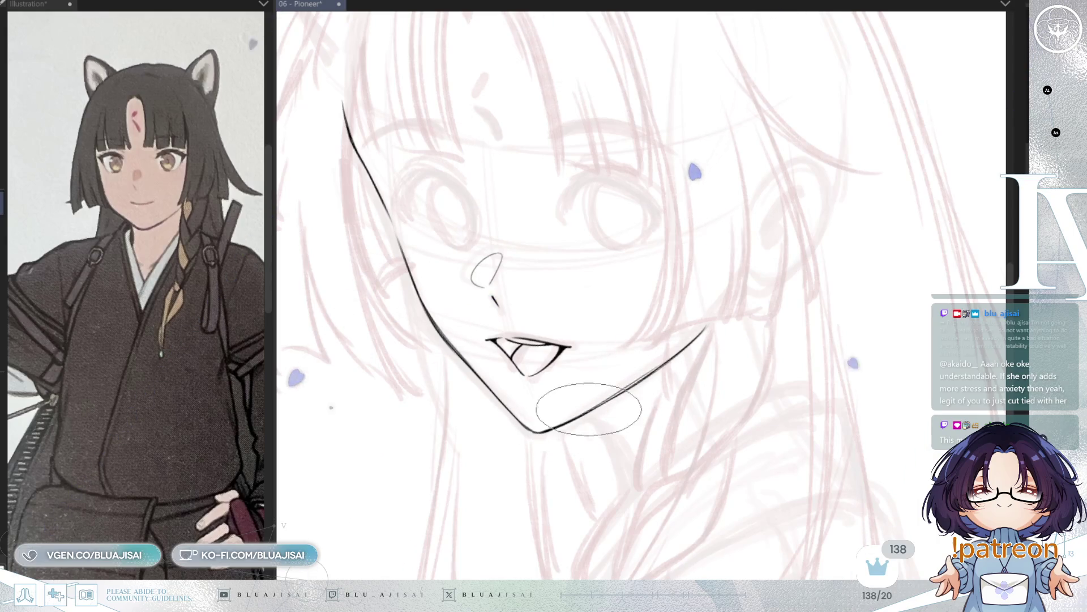
drag(813, 277, 793, 323)
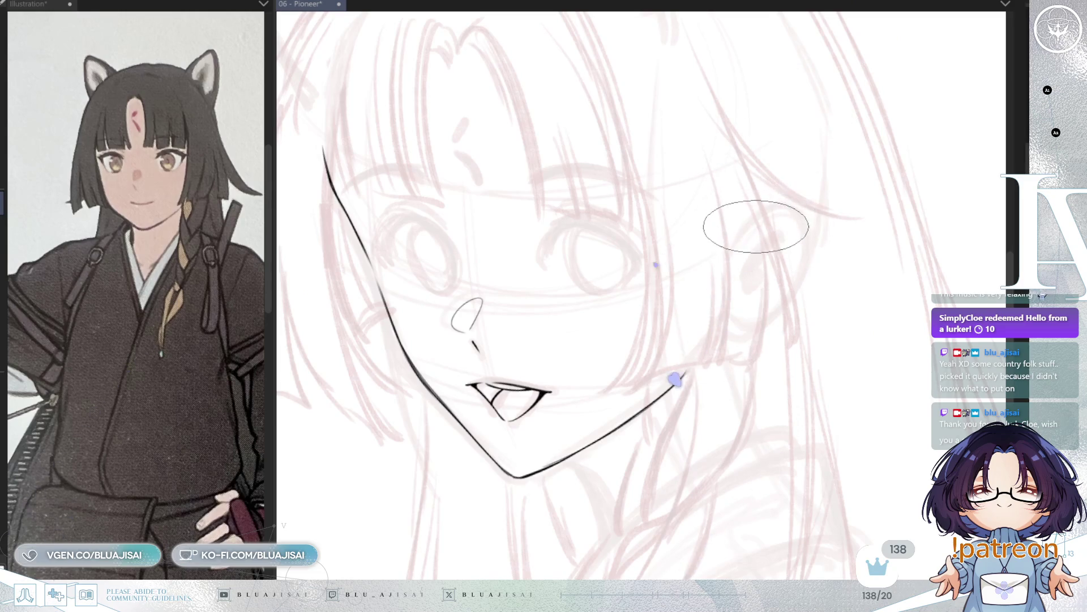
Hide the hair sketch and ink the front and back lines of the neck.
key(h)
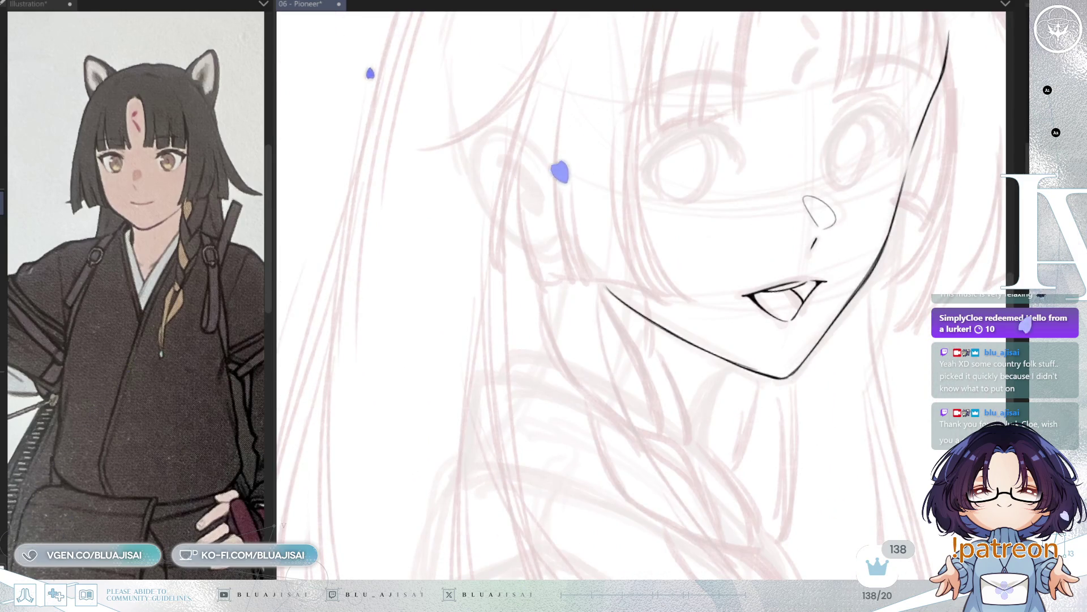
key(ctrl+z)
drag(728, 364, 698, 437)
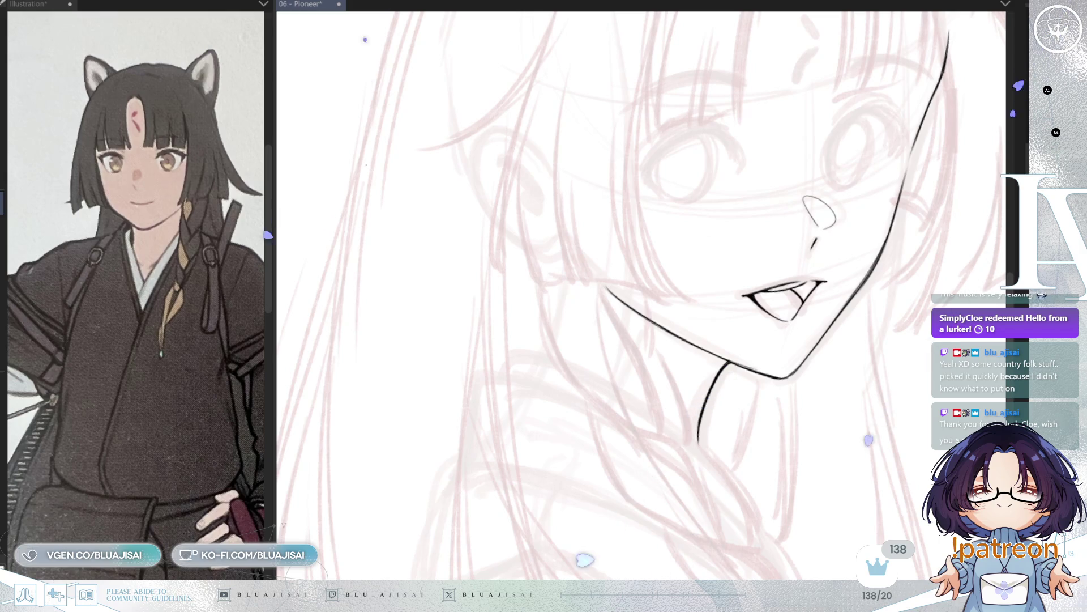
drag(563, 276, 533, 376)
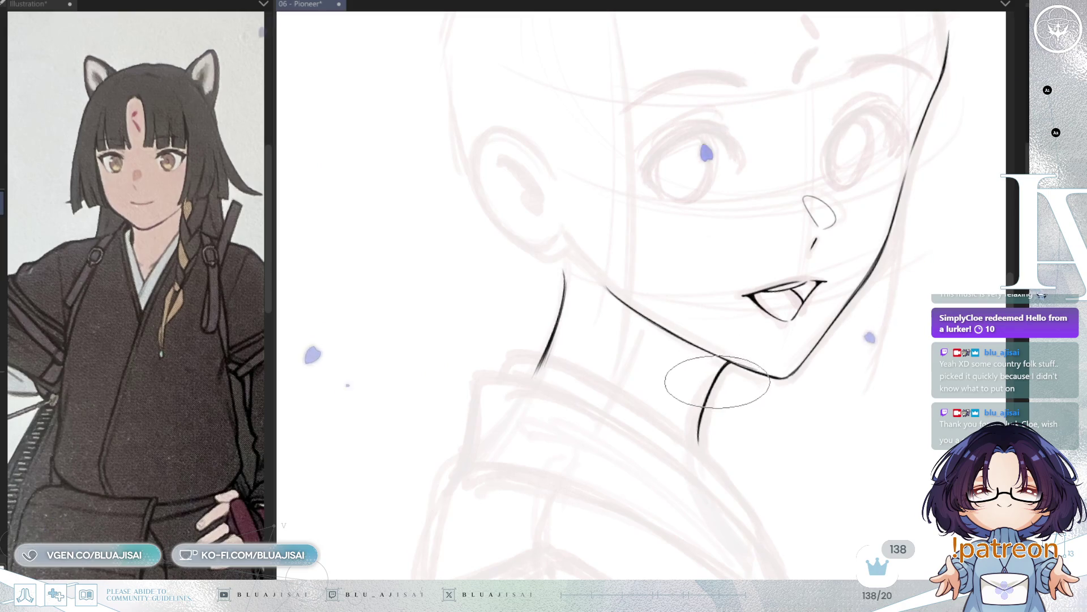
Add two thin lines running from the jaw down the neck.
key(h)
key(minus)
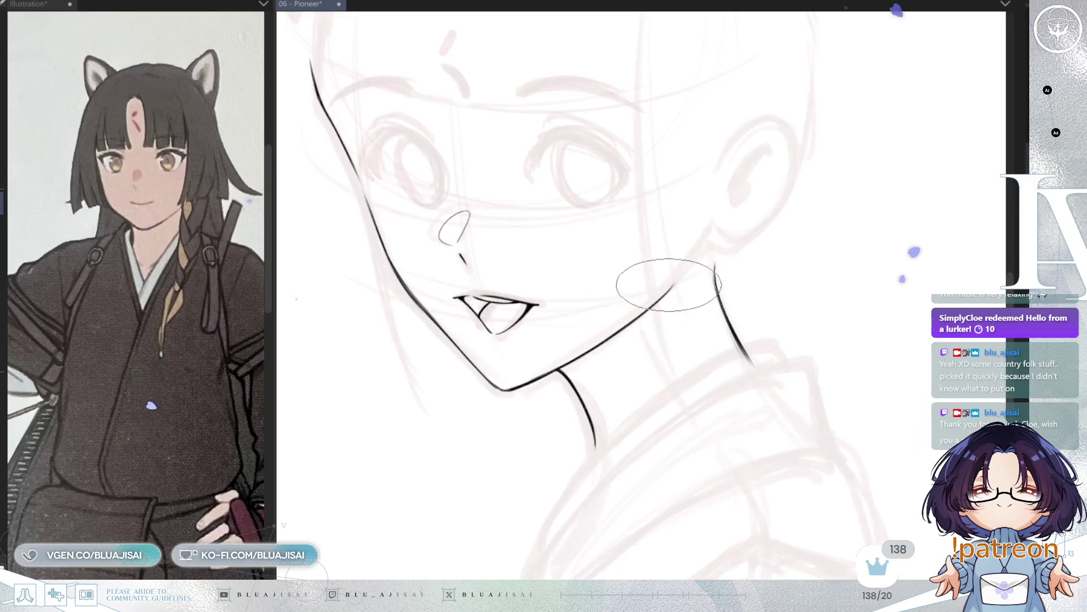
drag(674, 282, 605, 397)
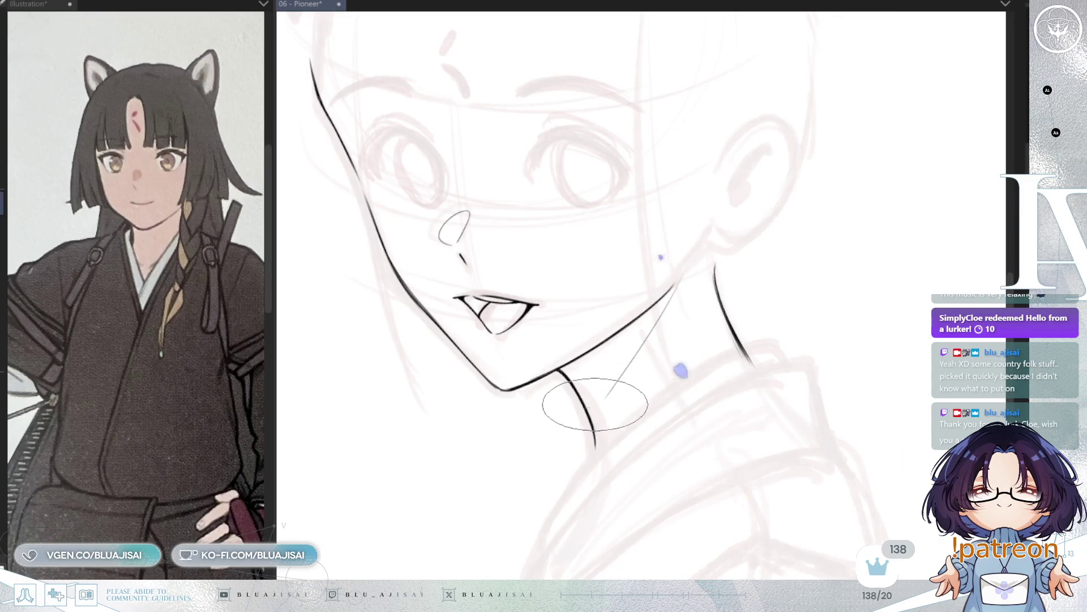
key(h)
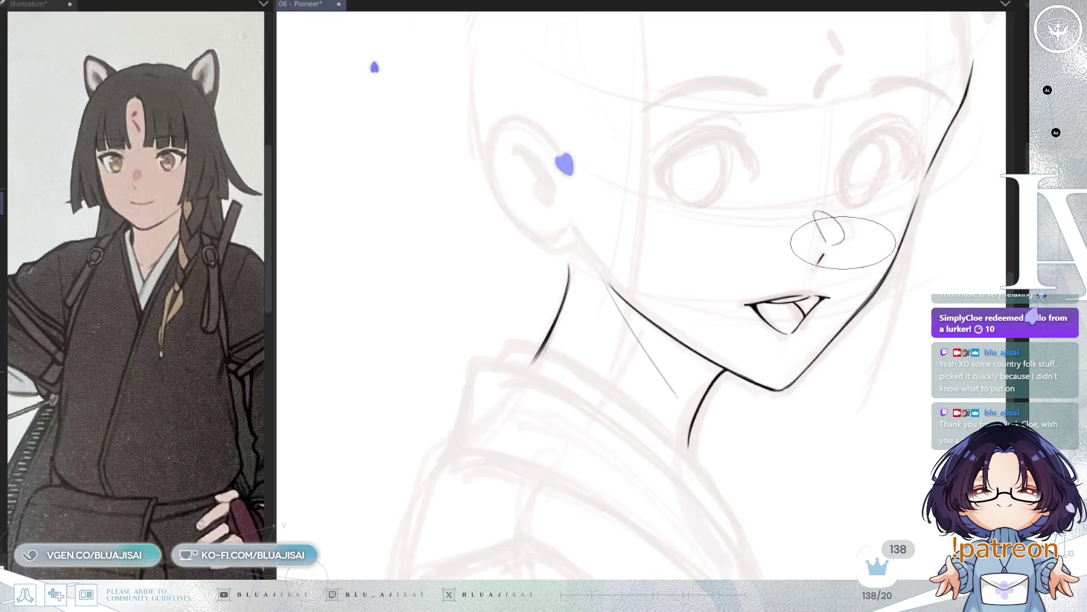
key(h)
drag(666, 297, 599, 395)
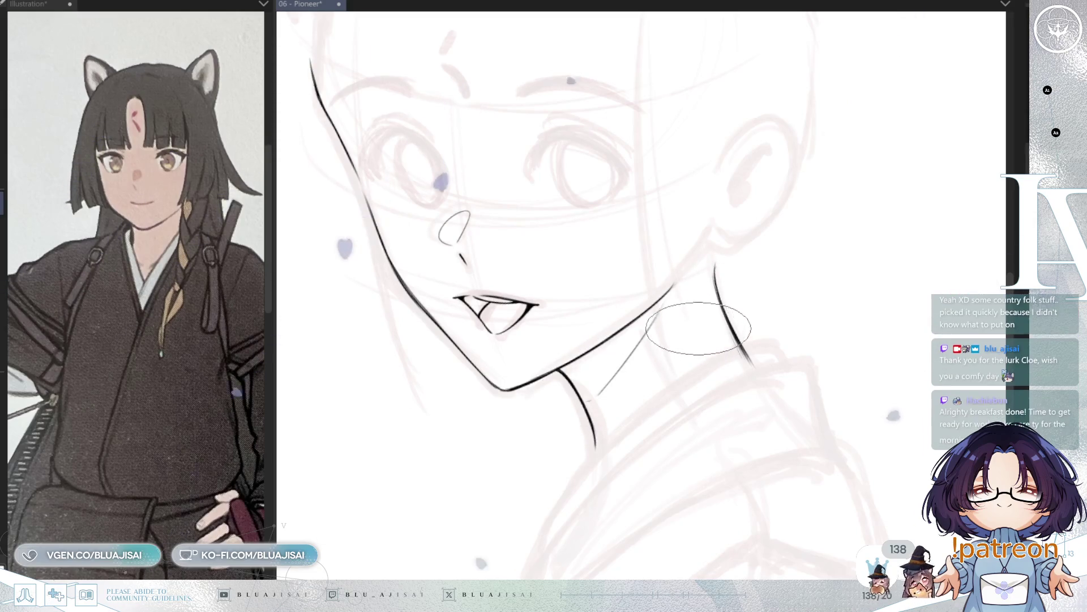
key(asciicircum)
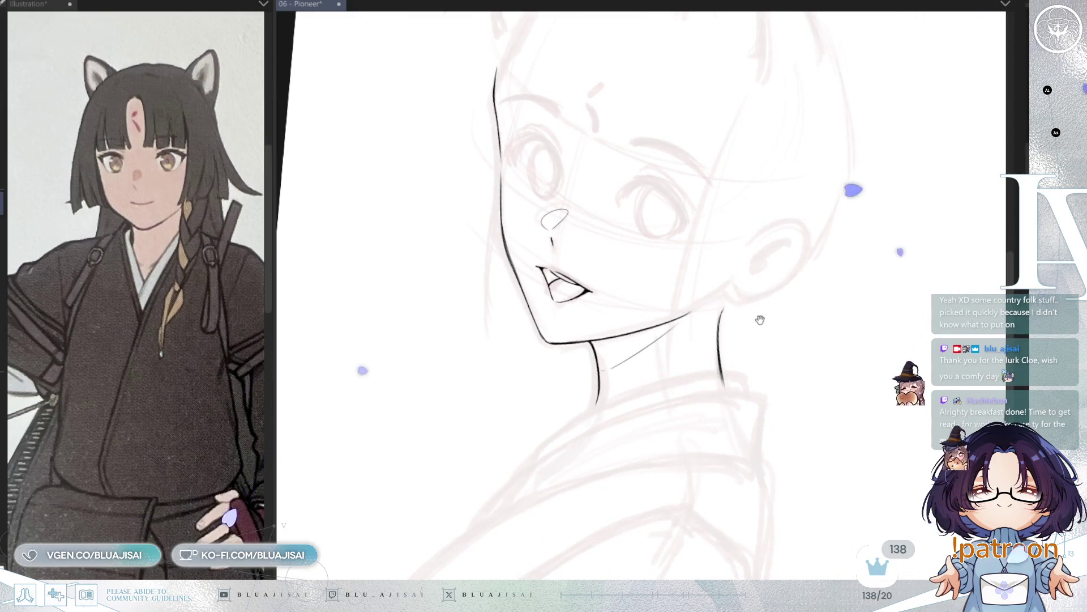
Ink the shoulder stroke up to the neck, redrawing the first attempt.
key(minus)
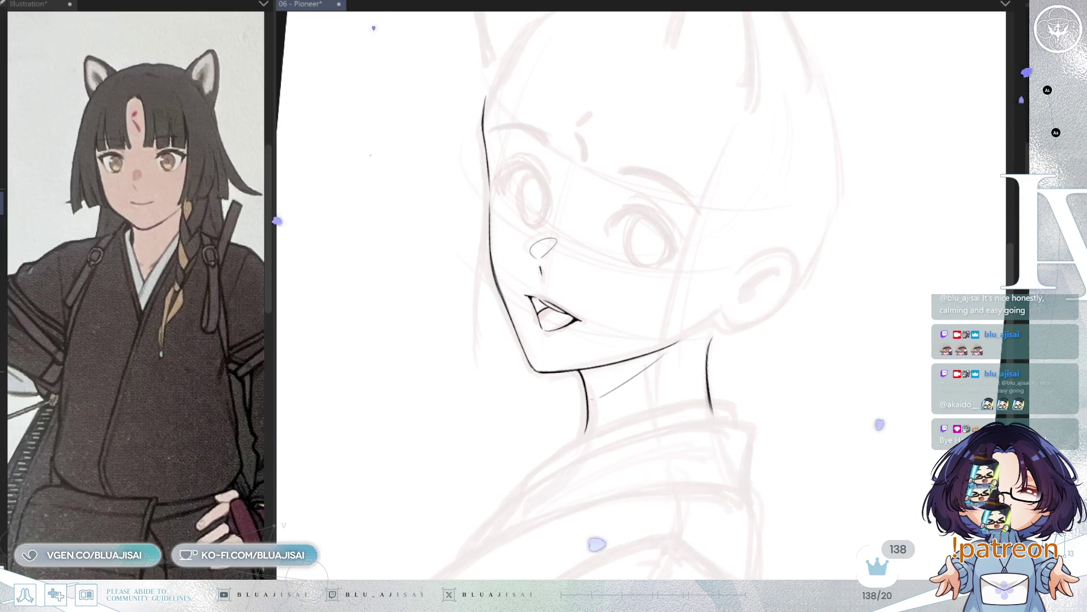
mouse_move(638, 448)
mouse_down()
mouse_move(602, 369)
mouse_move(752, 322)
mouse_up()
key(ctrl+z)
mouse_move(583, 376)
mouse_down()
mouse_move(728, 313)
mouse_move(764, 322)
mouse_up()
Ink the collar edge below the shoulder, the shoulder line, and the collar up to the neck.
scroll(764, 323, up, 1)
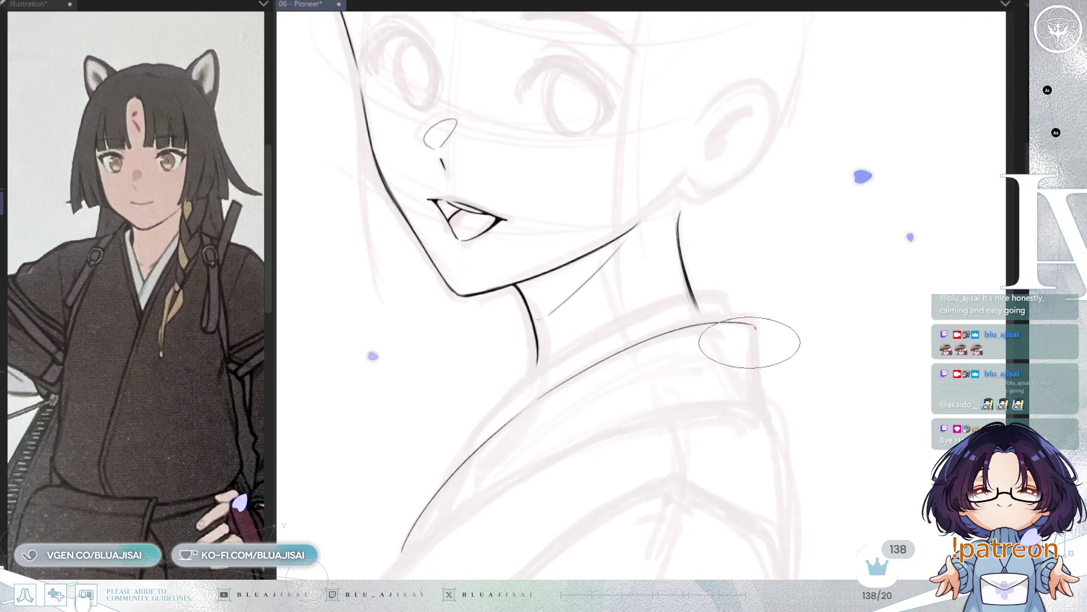
mouse_move(755, 326)
mouse_down()
mouse_move(760, 400)
mouse_move(778, 343)
mouse_up()
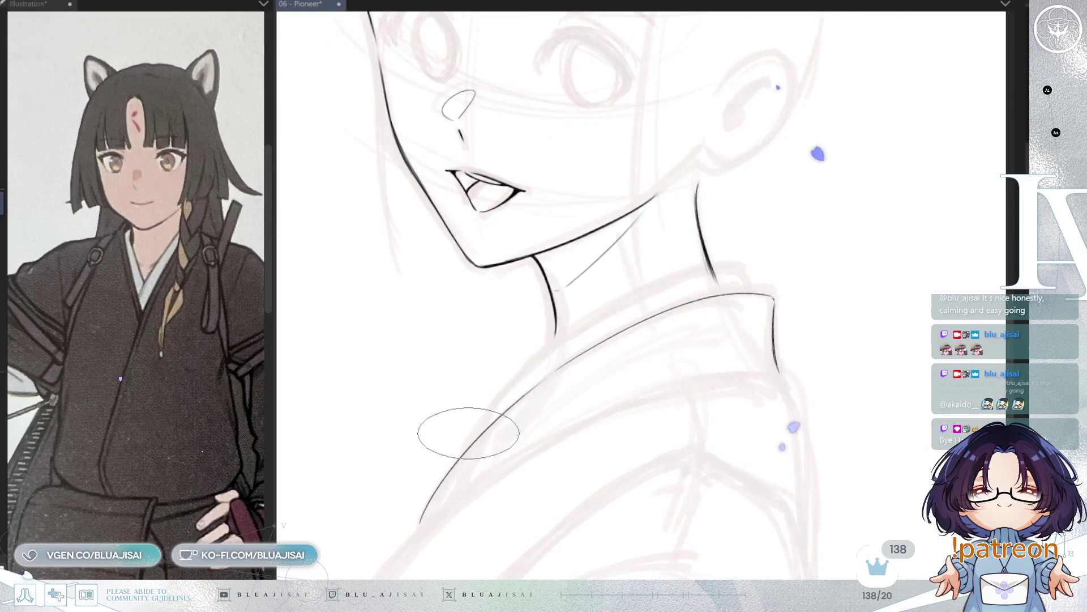
drag(453, 464, 617, 316)
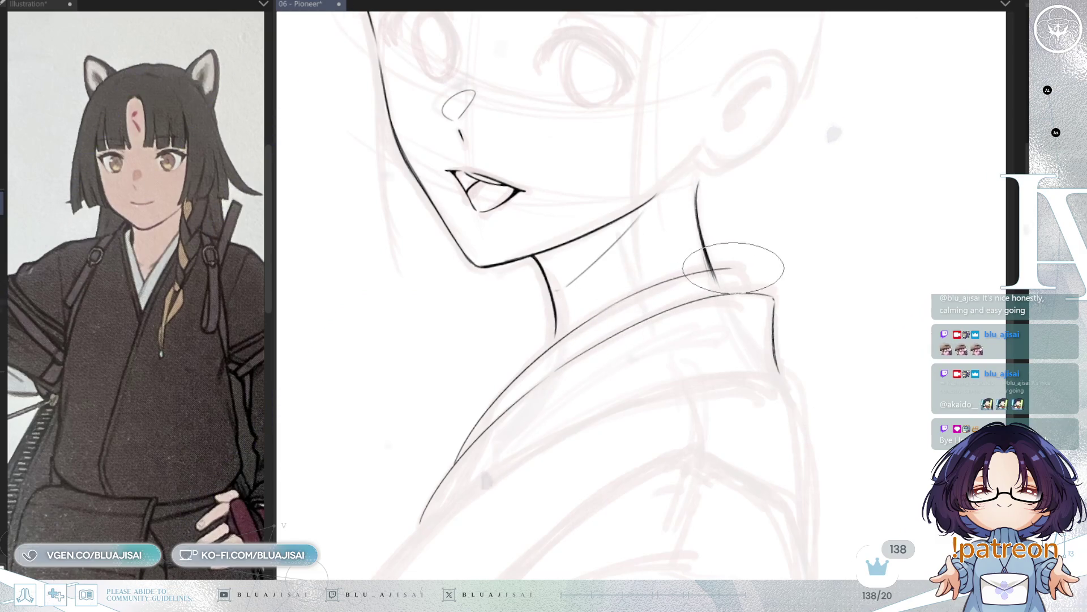
drag(596, 314, 730, 262)
key(ctrl+z)
drag(558, 333, 731, 262)
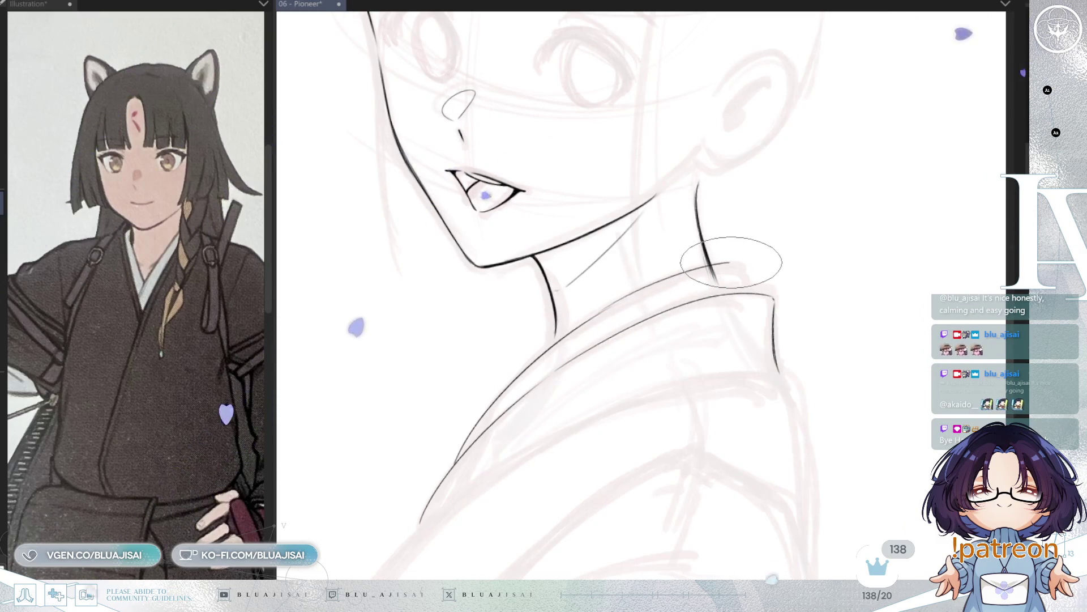
Ink the inner collar line across the neck and reframe the face and neck.
key(minus)
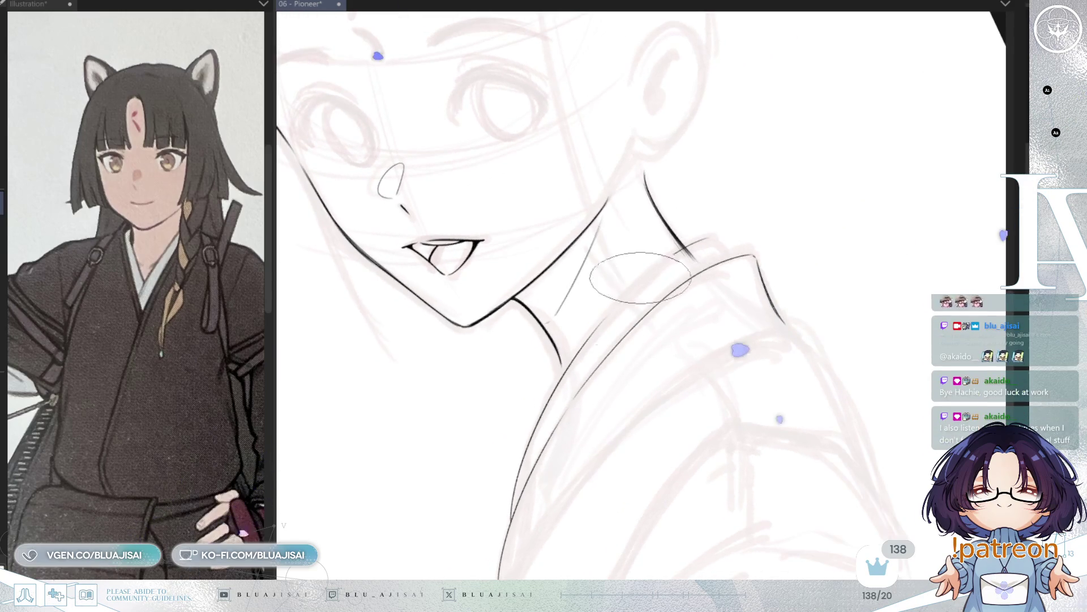
drag(694, 249, 565, 367)
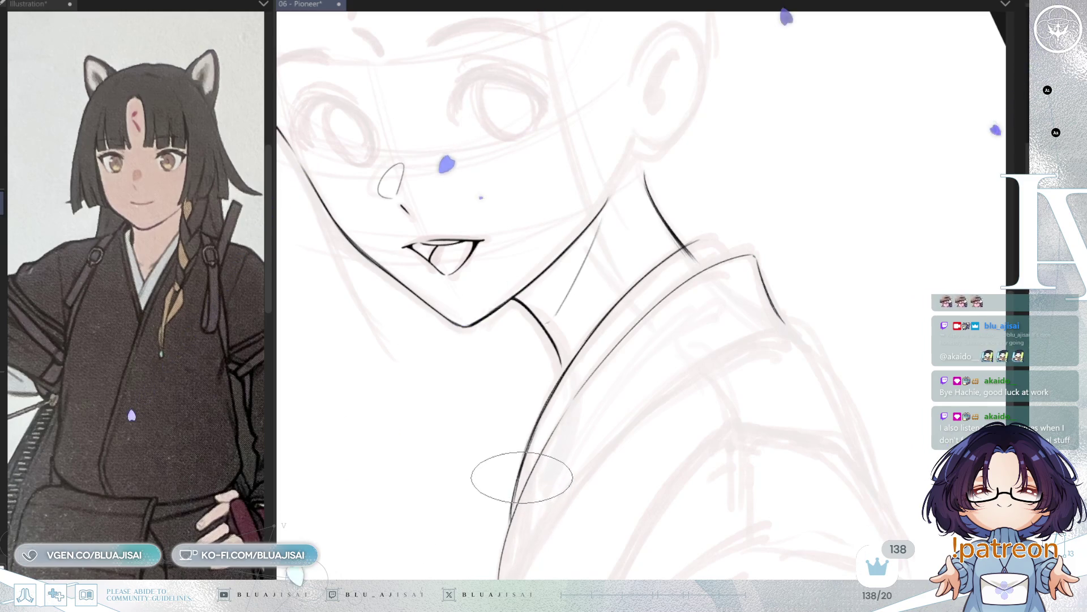
scroll(516, 482, up, 2)
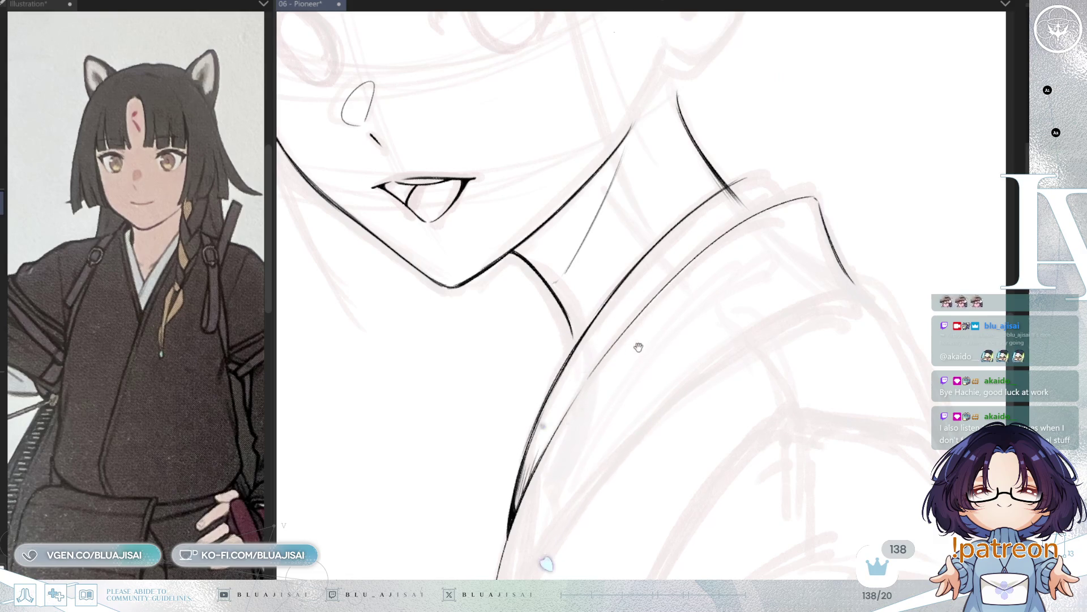
scroll(638, 347, down, 5)
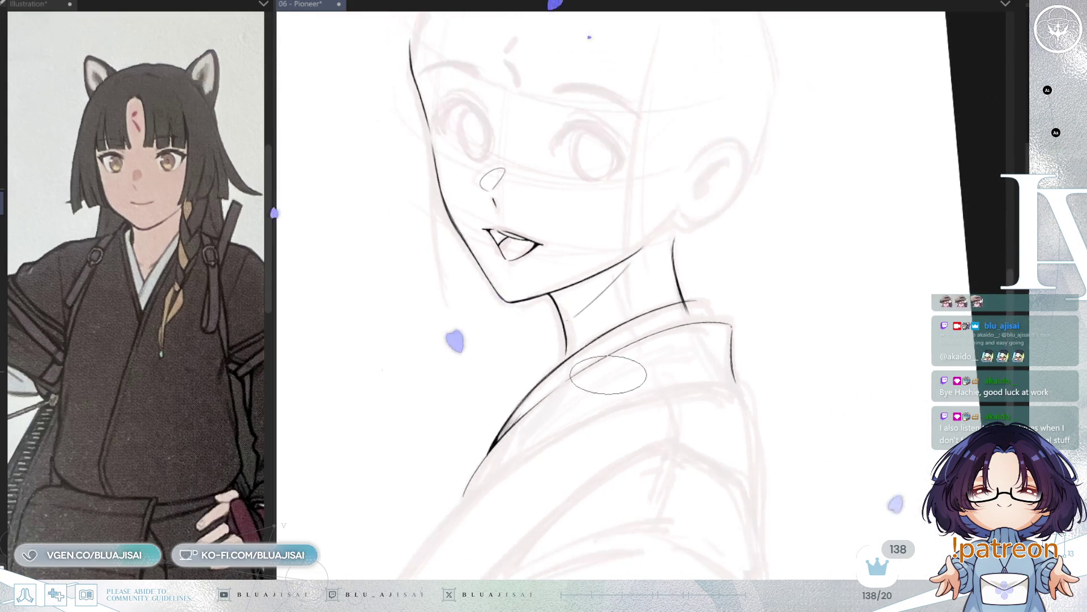
scroll(608, 374, up, 4)
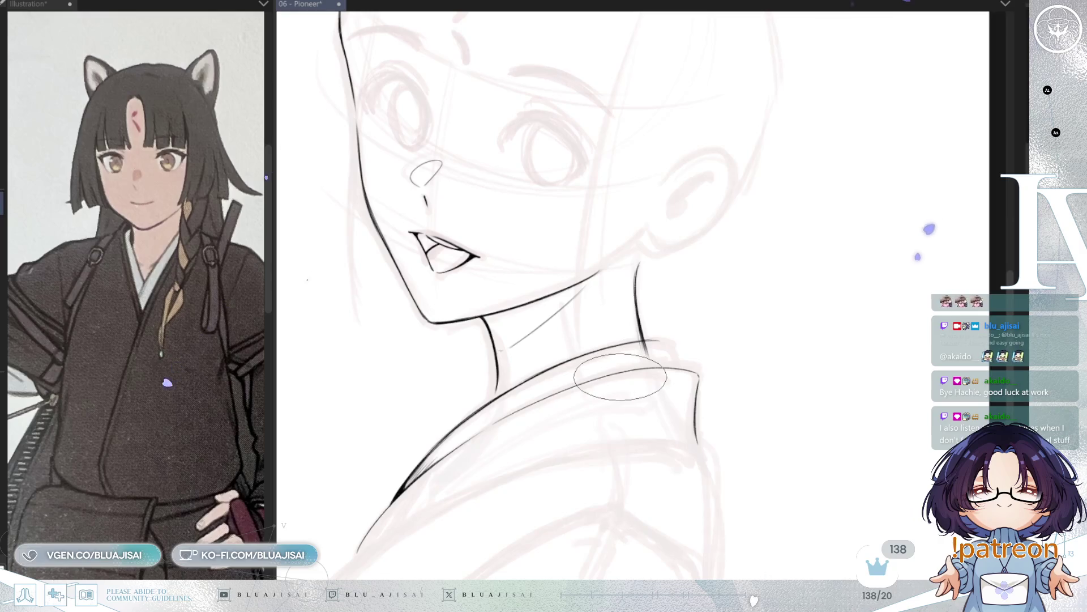
drag(630, 427, 632, 405)
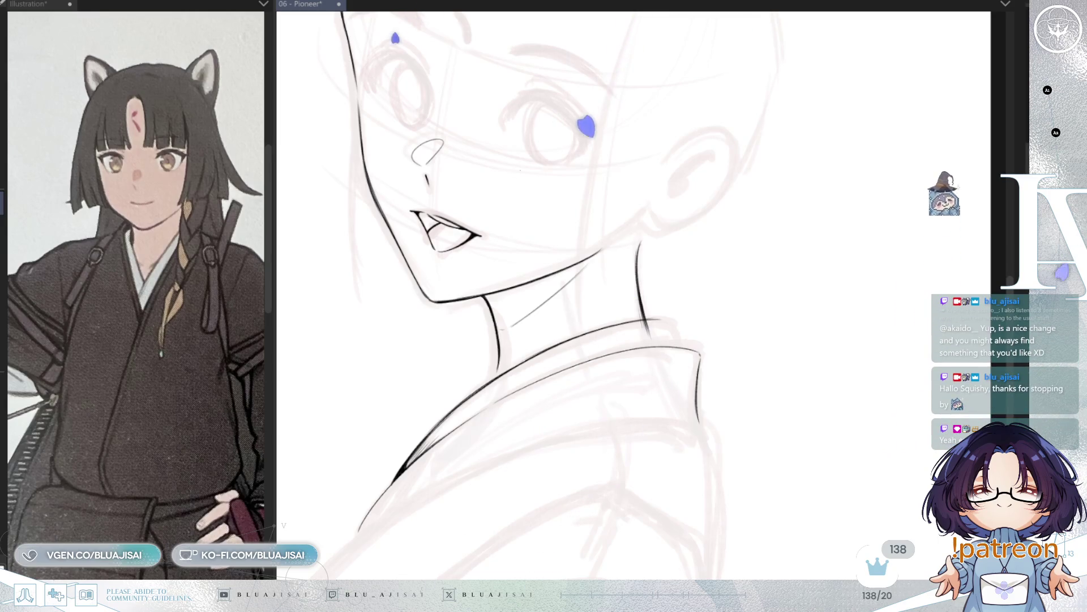
Rotate the view and add fine hatching along the shoulder and collar.
key(h)
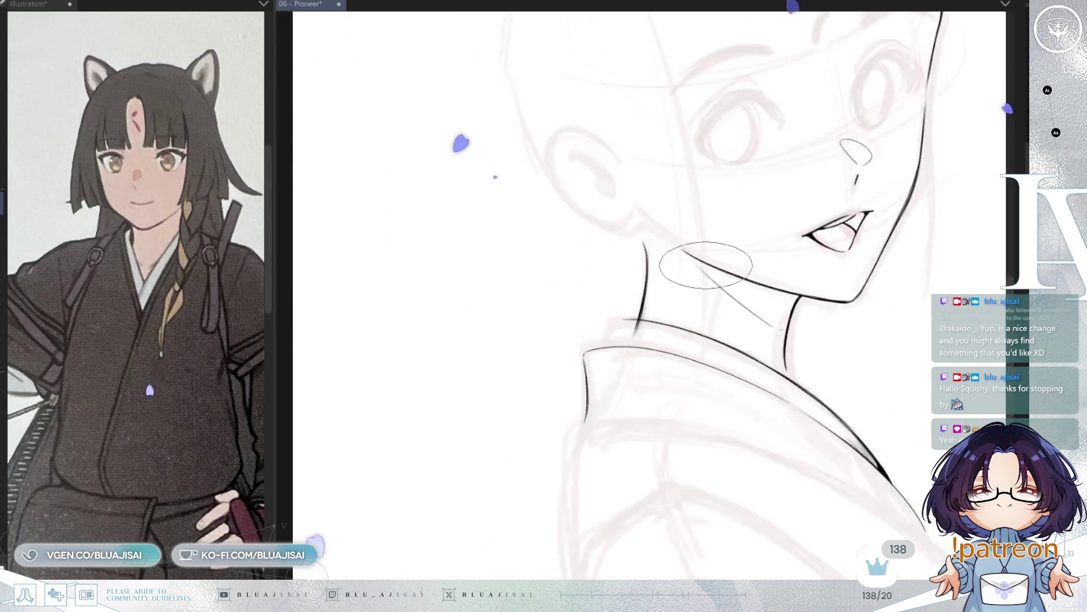
scroll(612, 323, up, 2)
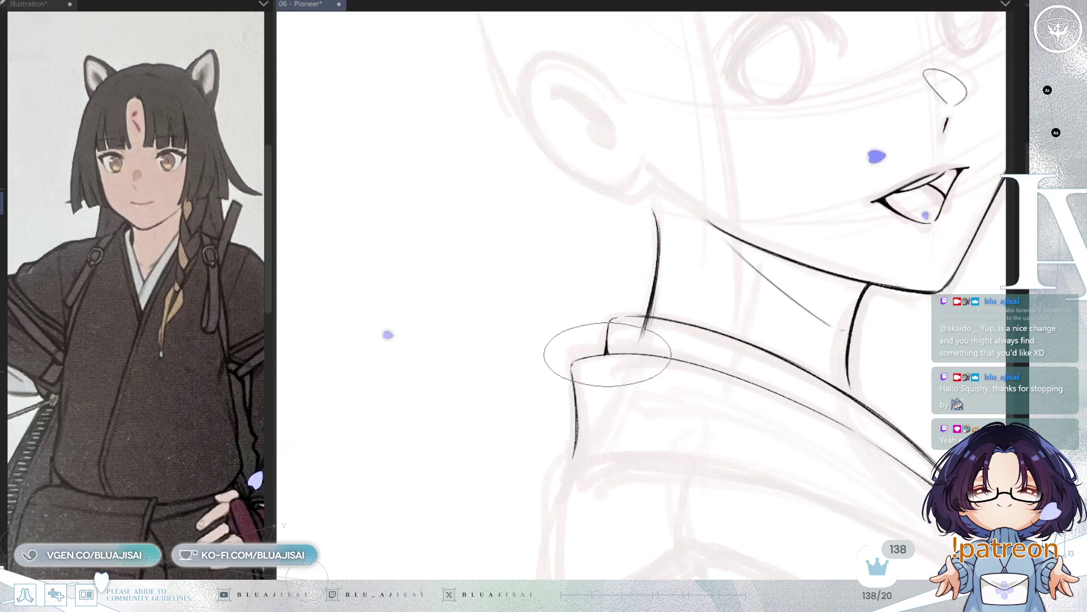
key(minus)
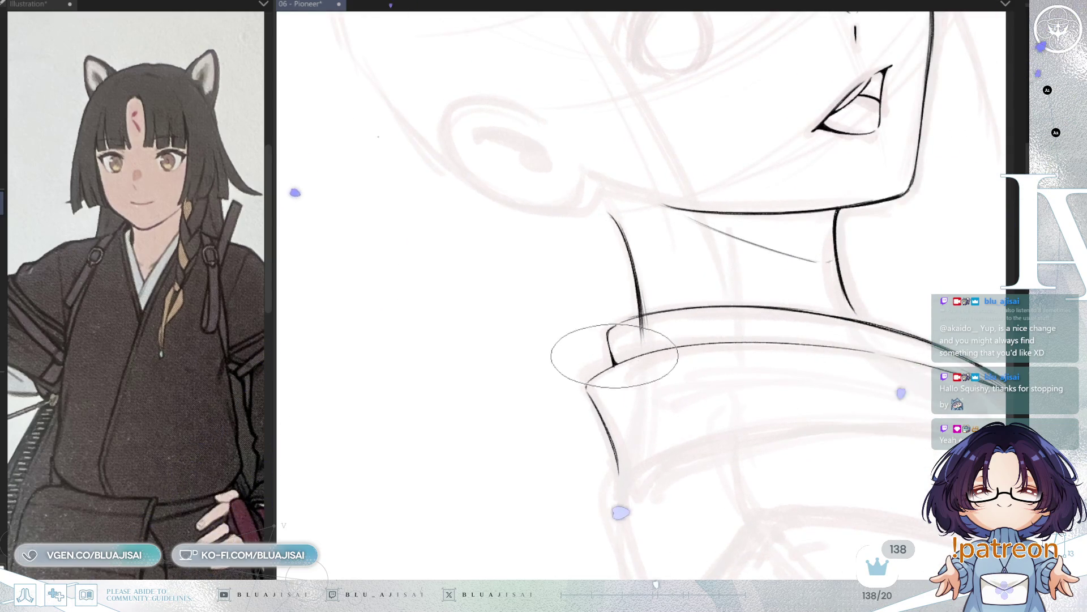
key(minus)
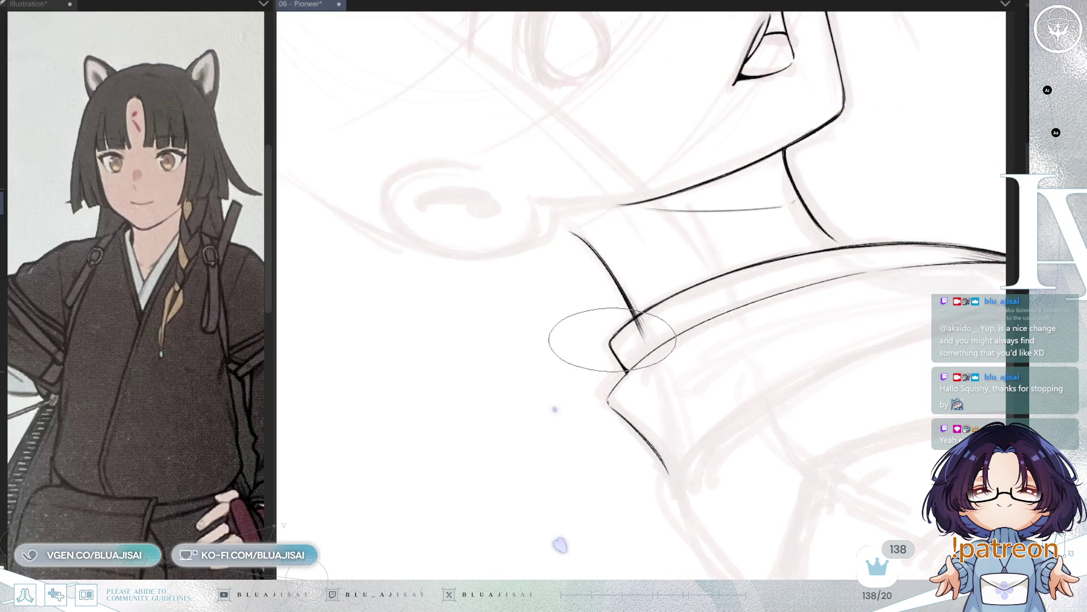
key(minus)
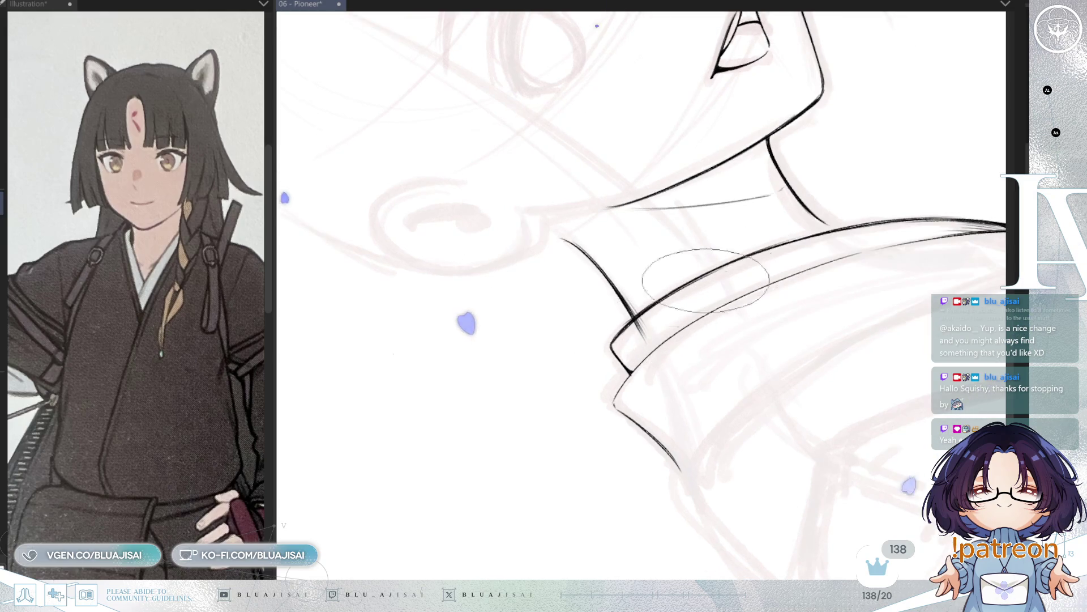
key(minus)
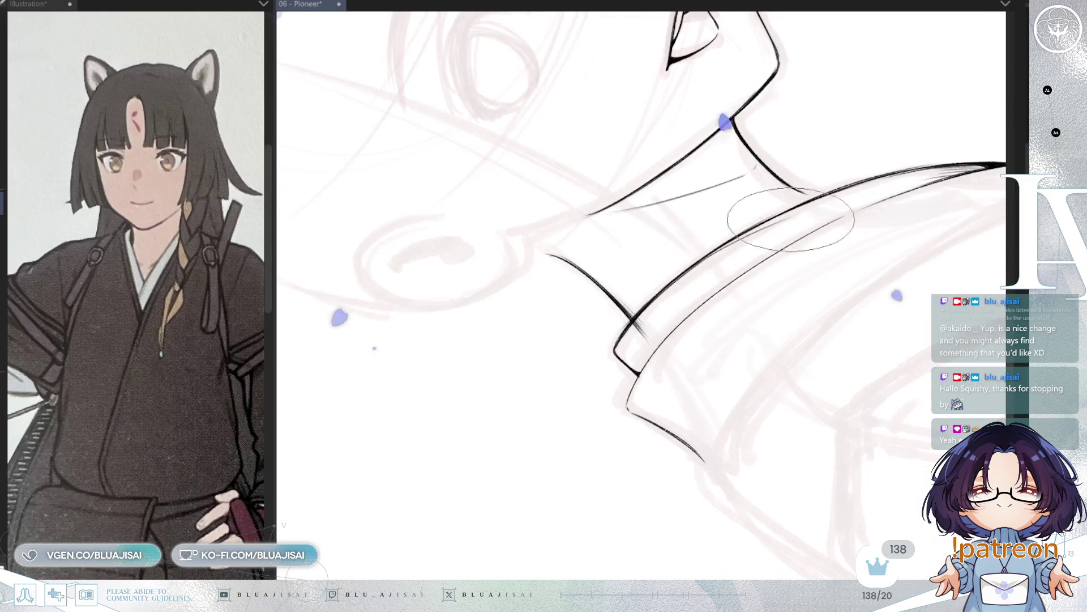
drag(756, 240, 706, 270)
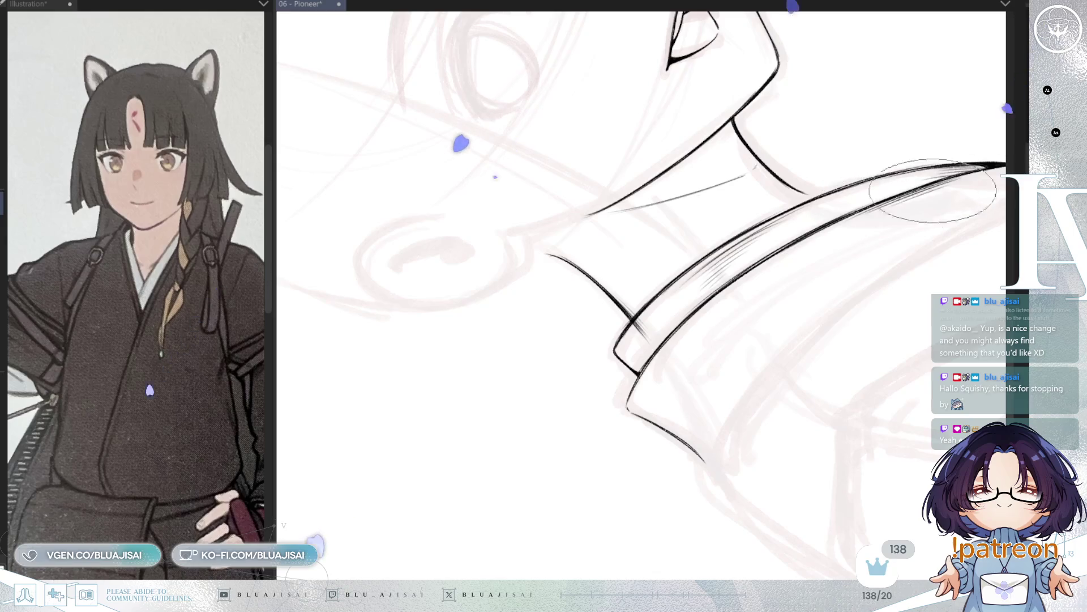
Thicken and darken the collar's lower ink line with two overlapping strokes.
drag(807, 246, 705, 290)
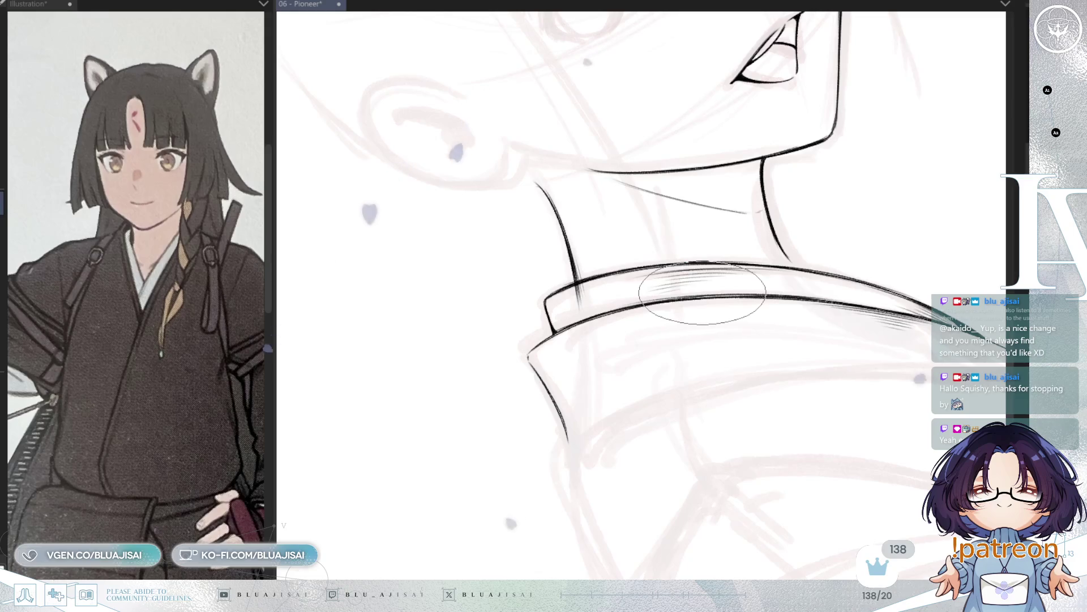
key(m)
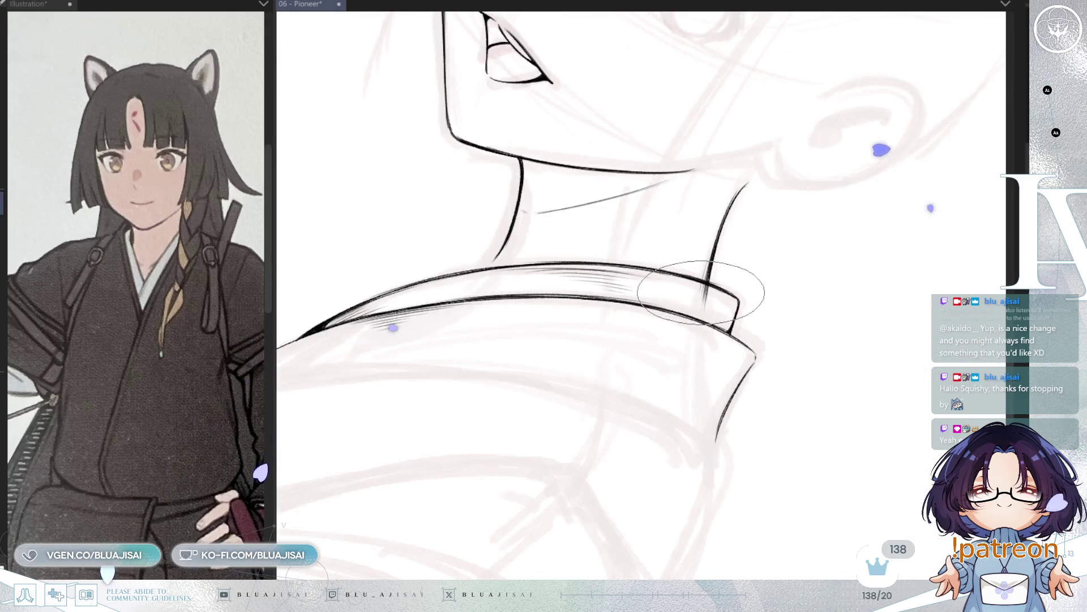
key(minus)
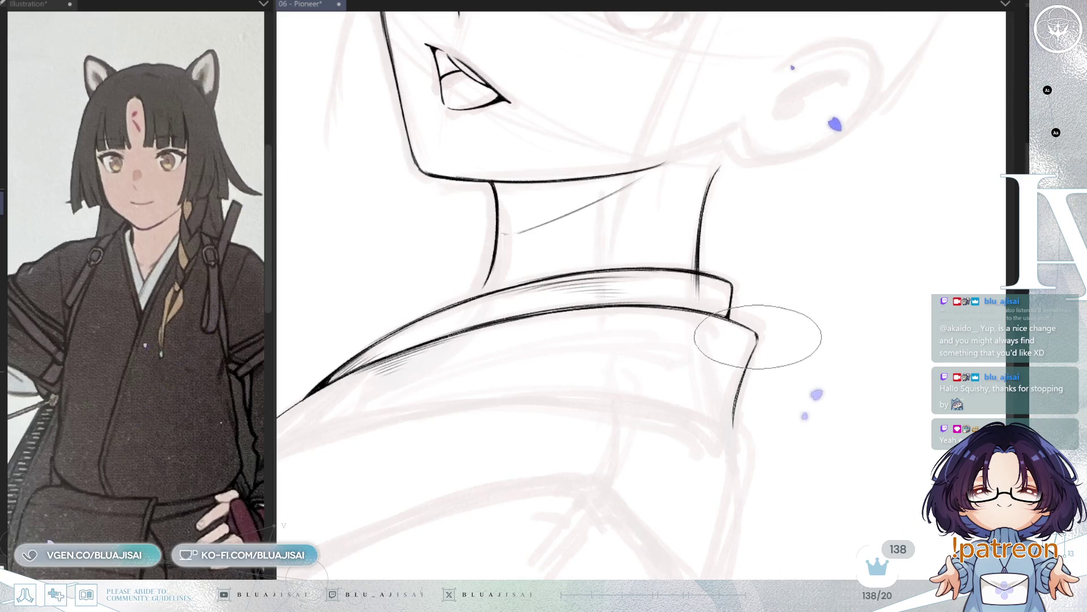
mouse_move(753, 348)
mouse_down()
mouse_move(729, 365)
mouse_move(725, 323)
mouse_up()
drag(425, 442, 473, 359)
drag(425, 437, 450, 394)
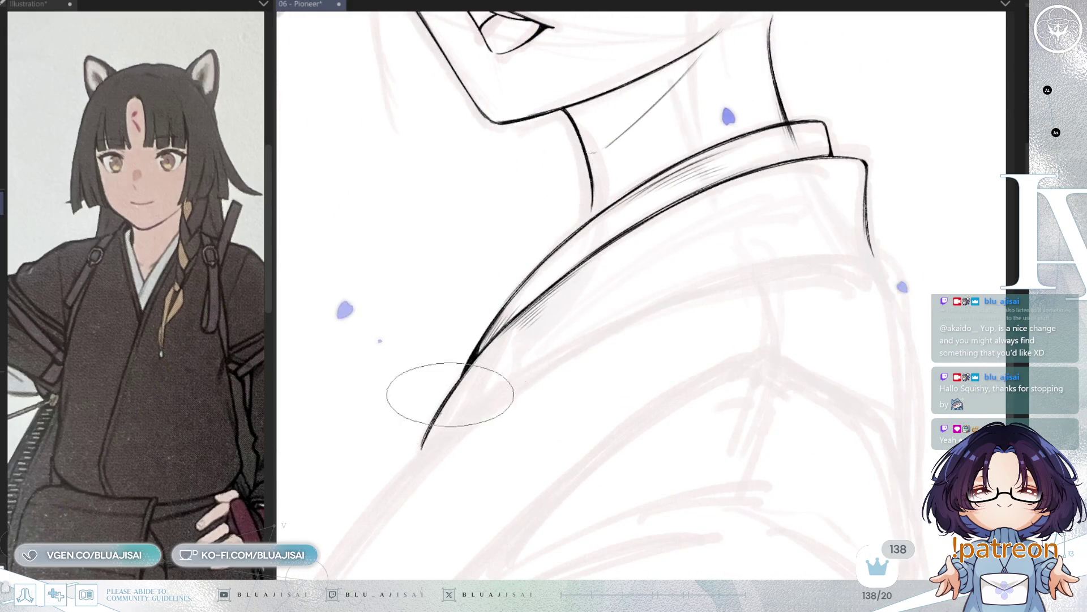
Ink the lower-left shoulder line and extend it up to the collar.
drag(430, 436, 473, 364)
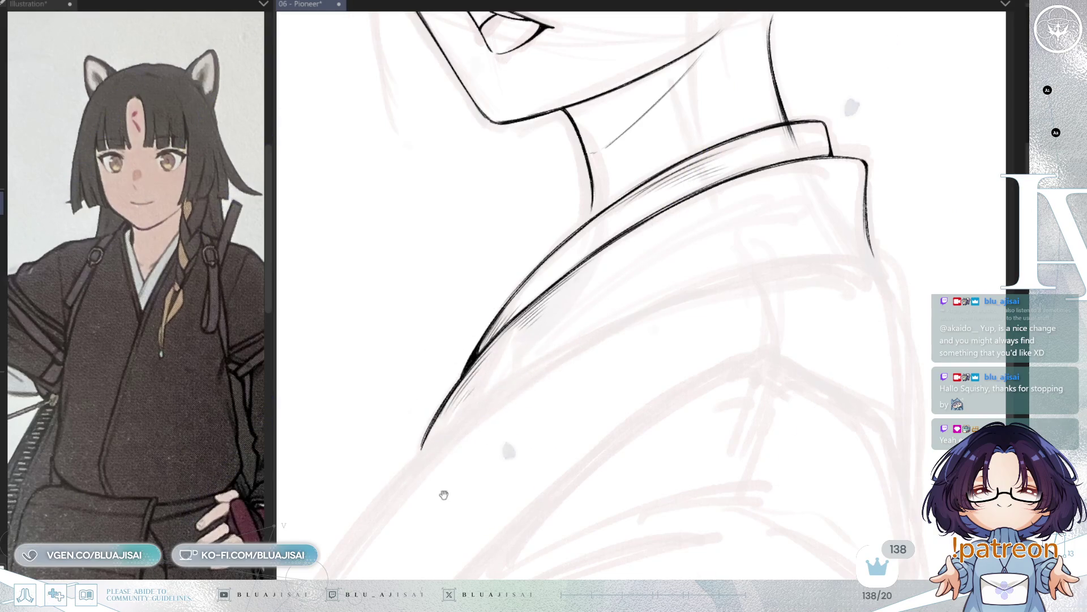
drag(444, 495, 517, 376)
scroll(515, 381, down, 1)
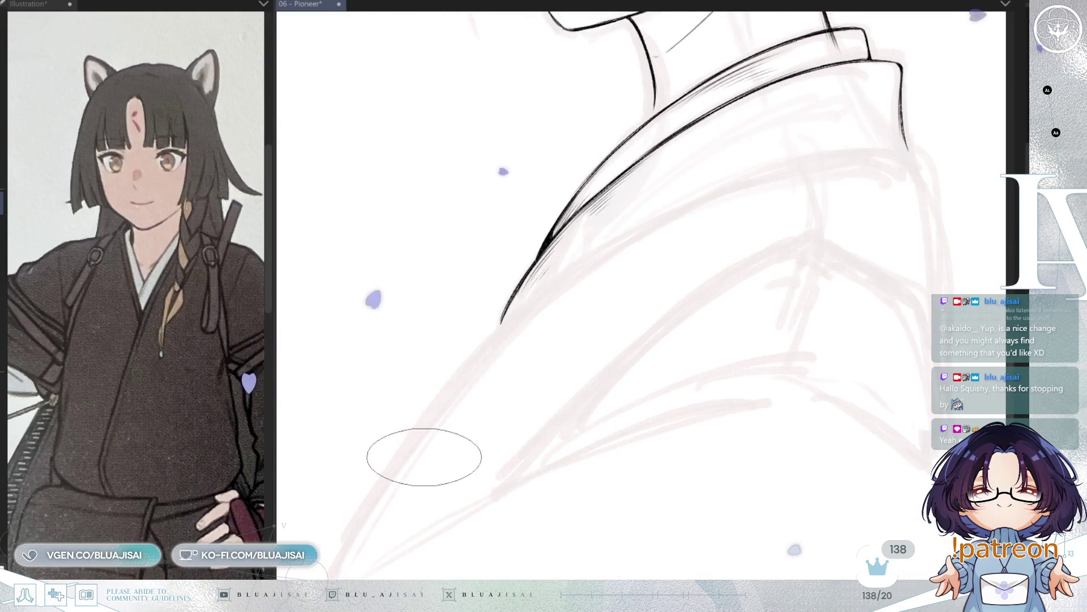
drag(424, 457, 442, 456)
mouse_move(349, 578)
mouse_down()
mouse_move(378, 516)
mouse_move(558, 297)
mouse_up()
key(ctrl+z)
mouse_move(376, 508)
mouse_down()
mouse_move(519, 325)
mouse_move(669, 212)
mouse_move(903, 146)
mouse_up()
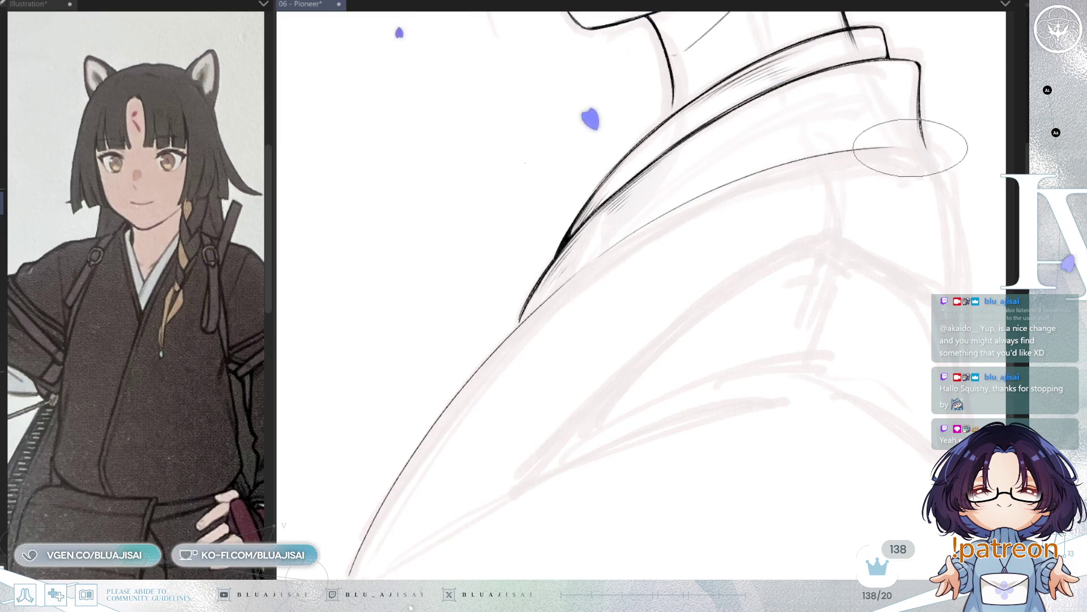
Extend the collar line, draw the vertical and curved fold lines, darken the shoulder edge, and save.
key(h)
drag(546, 168, 521, 347)
drag(653, 173, 640, 254)
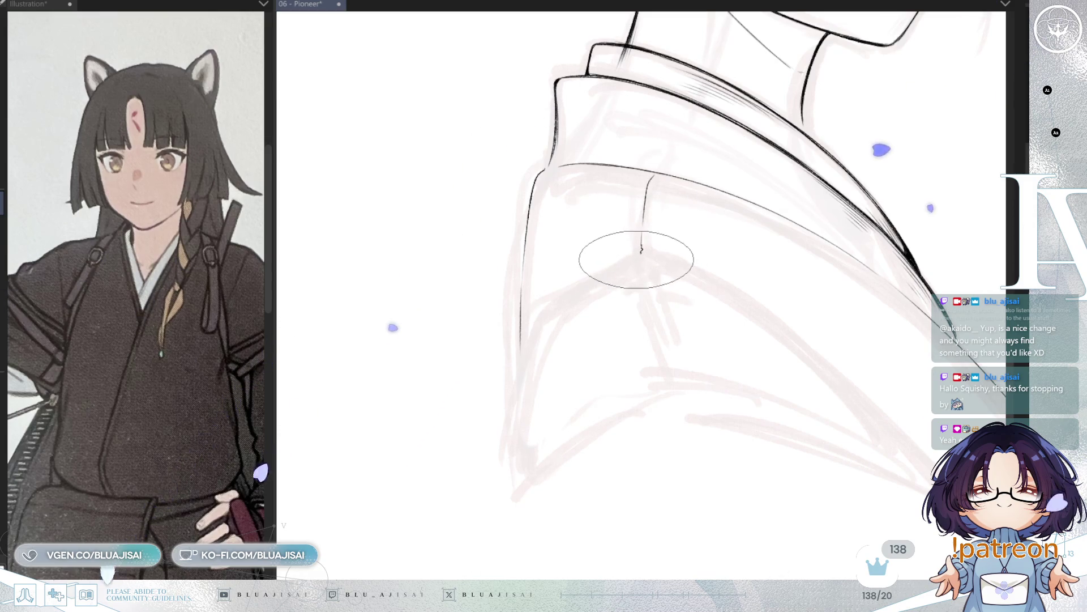
drag(584, 284, 524, 337)
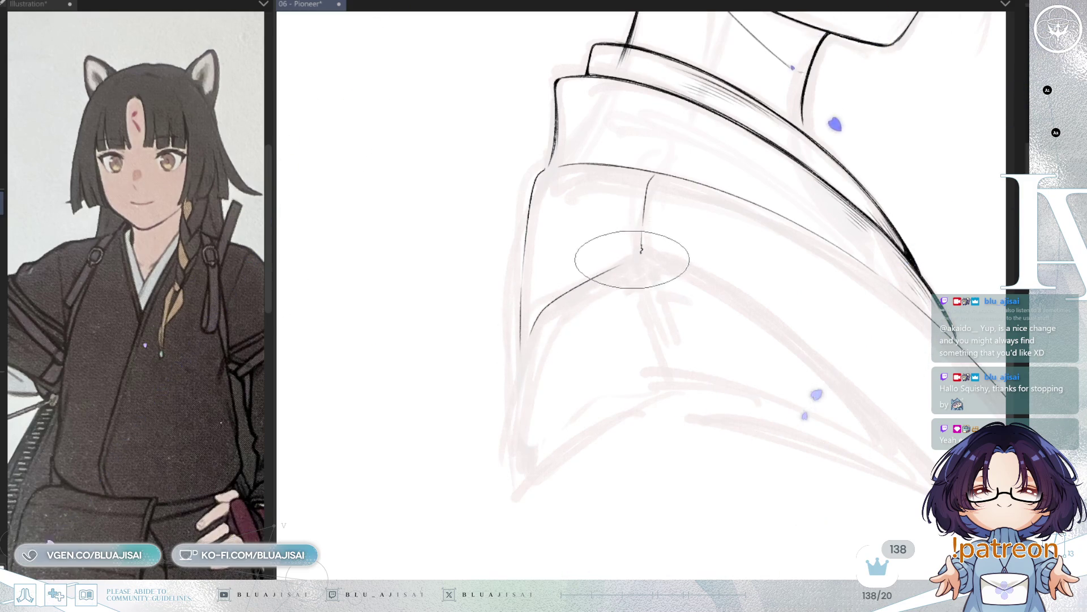
mouse_move(639, 255)
mouse_down()
mouse_move(525, 347)
mouse_move(510, 475)
mouse_up()
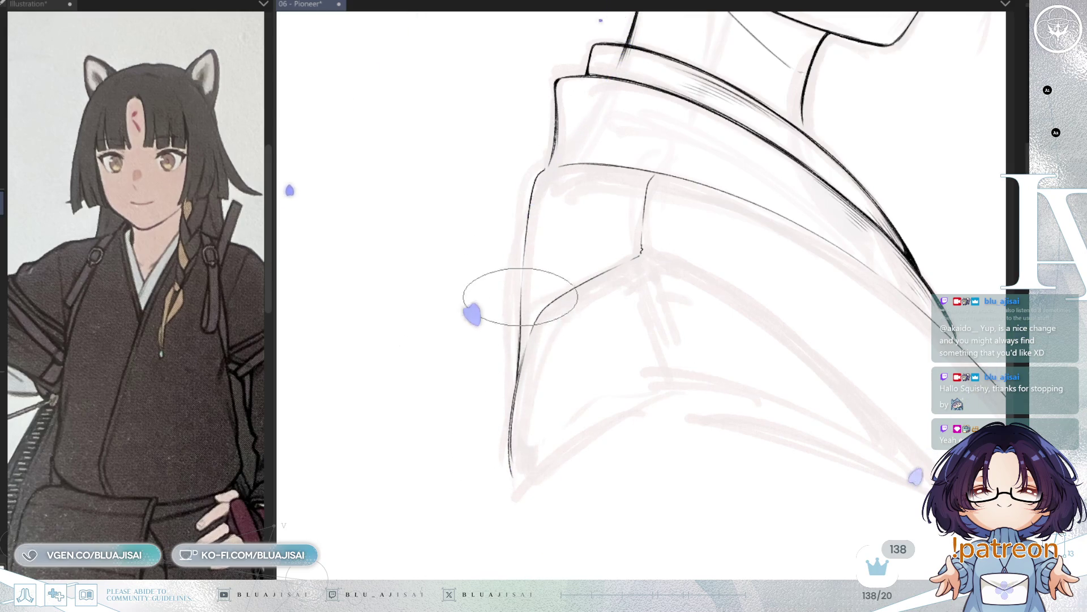
drag(518, 316, 510, 417)
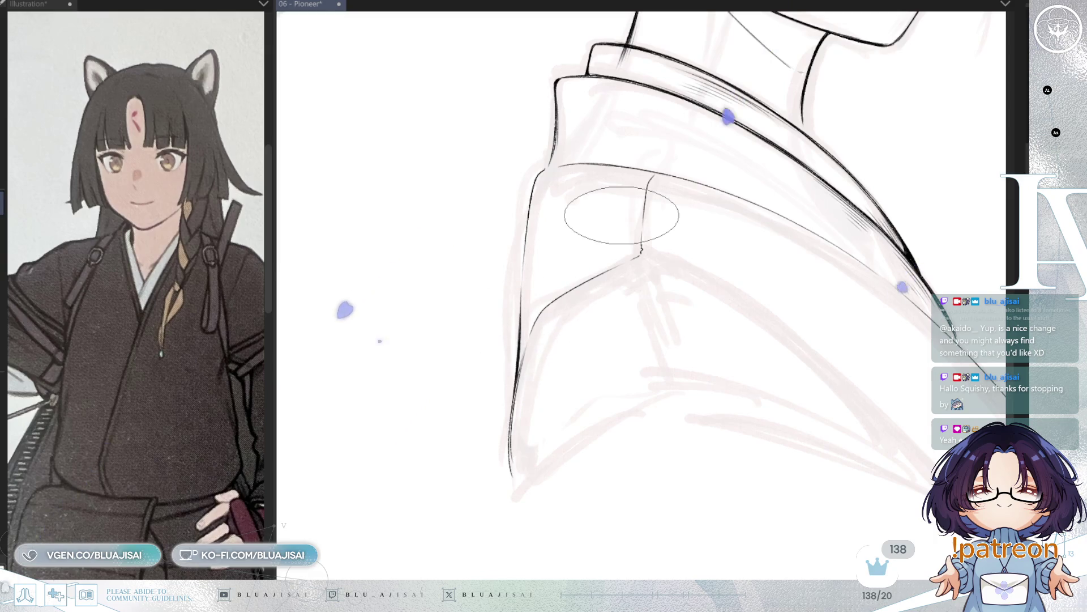
key(ctrl+s)
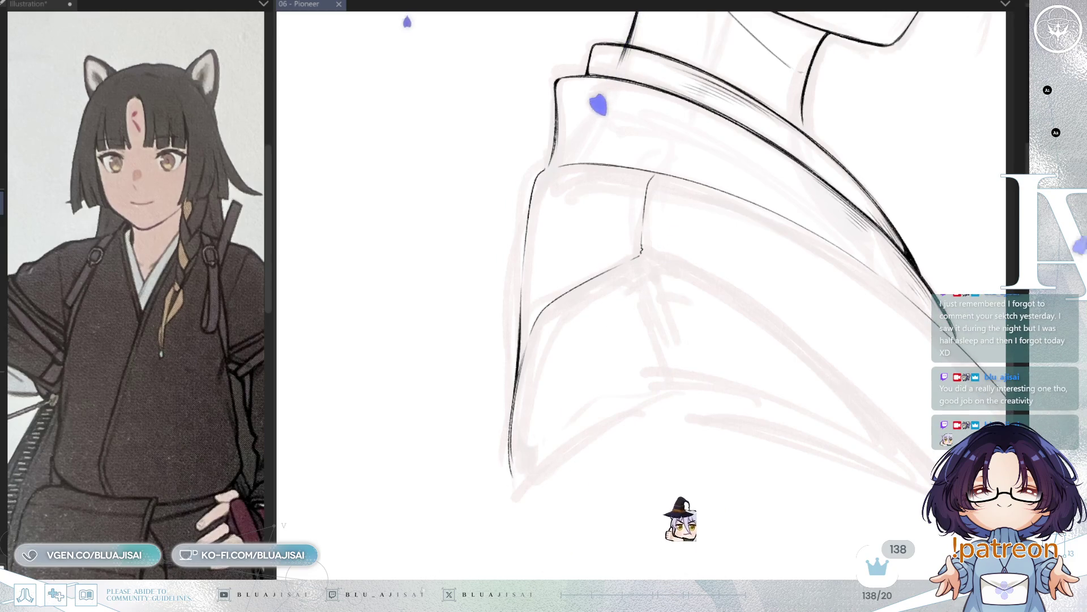
Retouch the collar line, extend its lower tip, and ink the crease at the sleeve's collar corner.
mouse_move(545, 166)
mouse_down()
mouse_move(525, 238)
mouse_move(544, 168)
mouse_move(527, 199)
mouse_move(519, 374)
mouse_move(515, 311)
mouse_move(515, 381)
mouse_move(534, 317)
mouse_move(515, 355)
mouse_move(512, 452)
mouse_move(515, 388)
mouse_move(523, 462)
mouse_move(512, 407)
mouse_up()
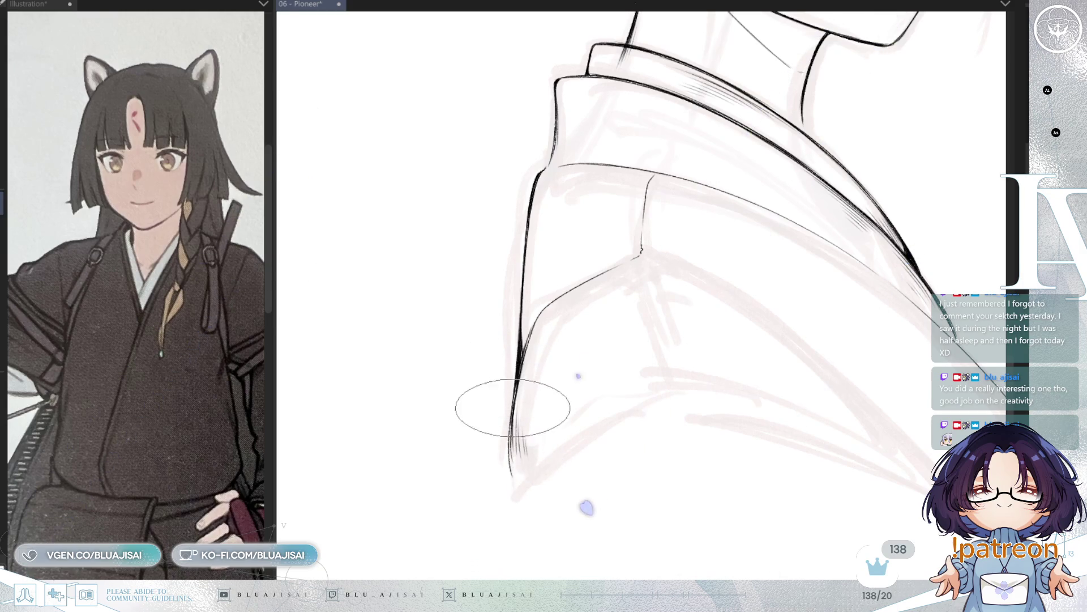
drag(509, 446, 510, 485)
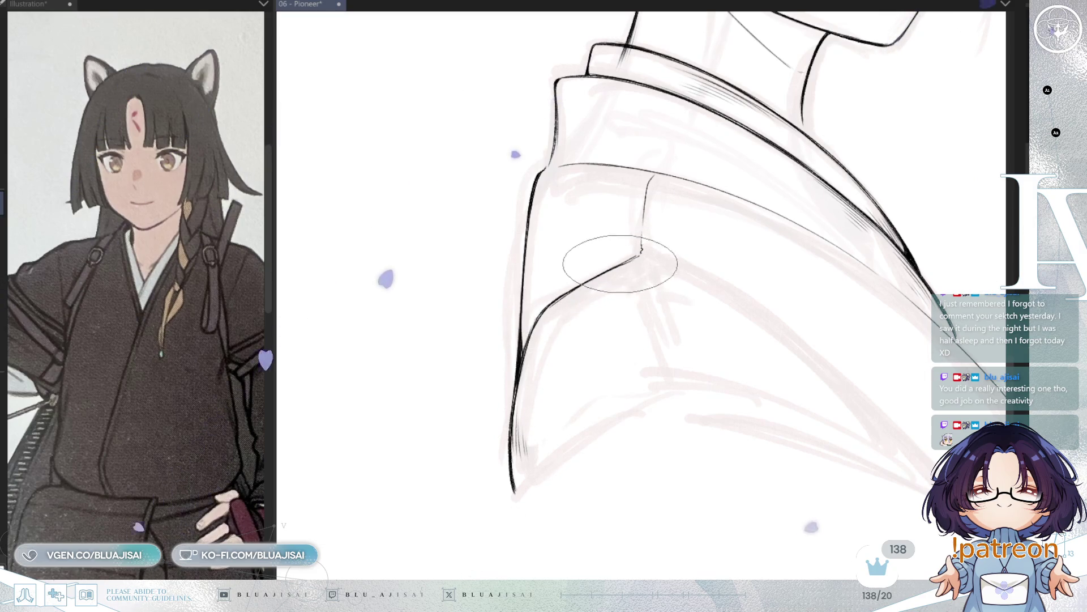
drag(650, 245, 634, 251)
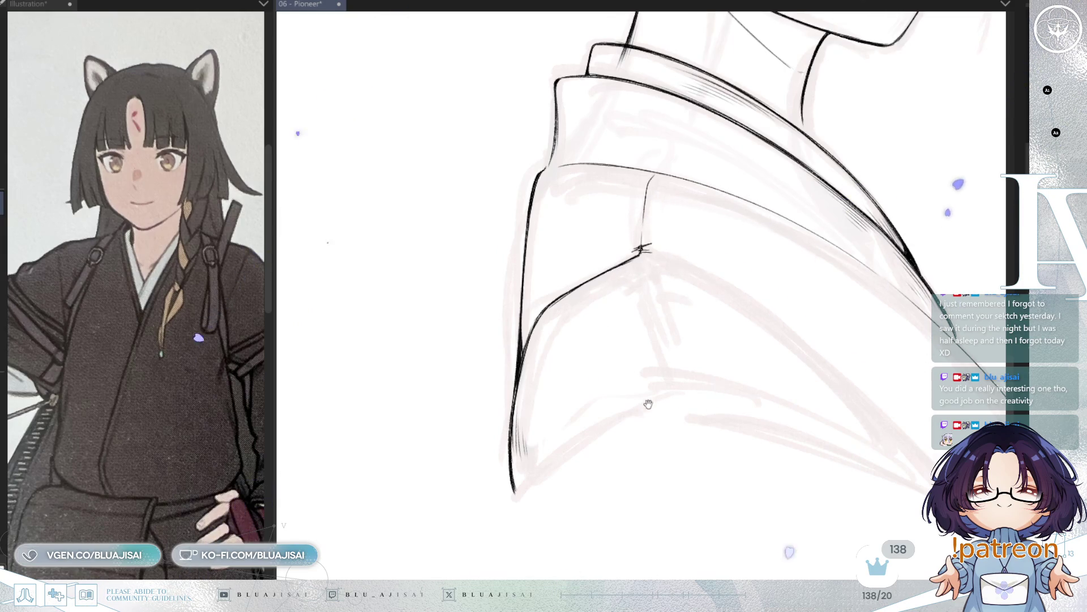
scroll(642, 334, down, 3)
scroll(640, 337, right, 3)
scroll(629, 363, up, 3)
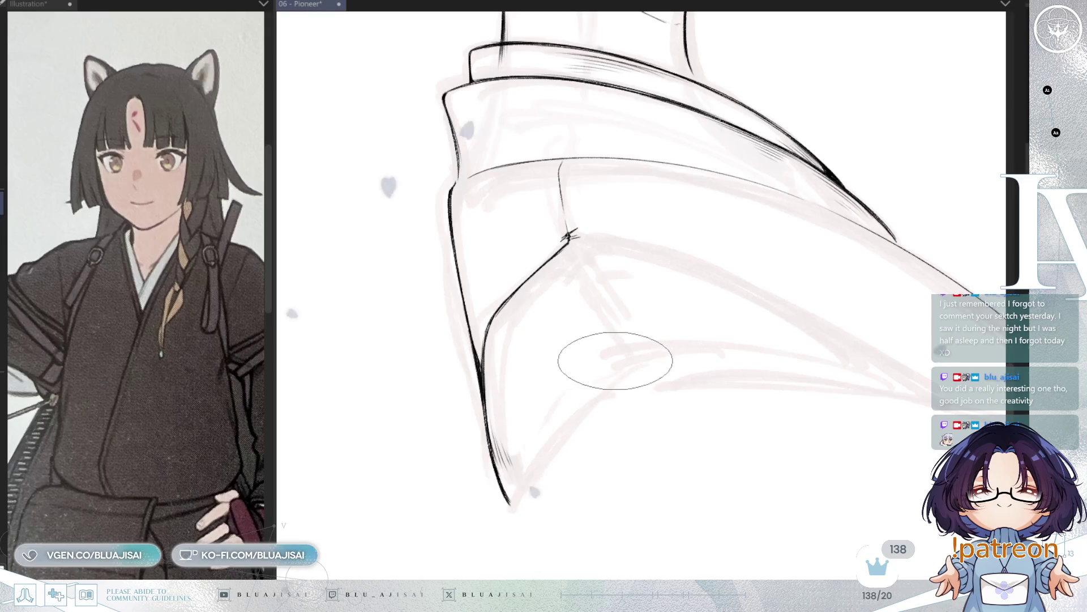
key(minus)
key(minus)
key(minus)
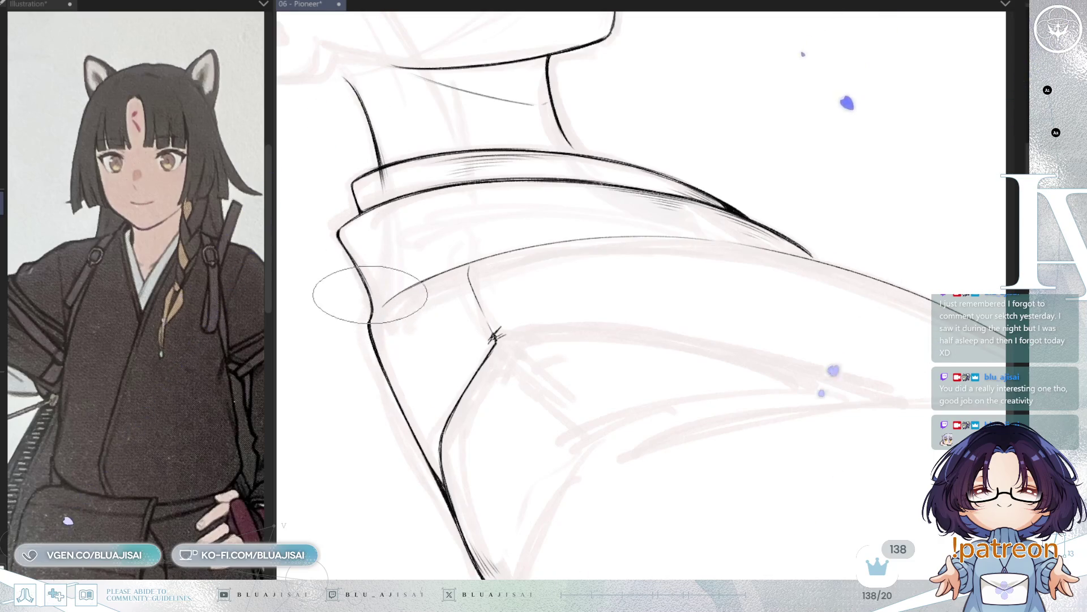
mouse_move(474, 386)
mouse_down()
mouse_move(643, 274)
mouse_move(685, 225)
mouse_up()
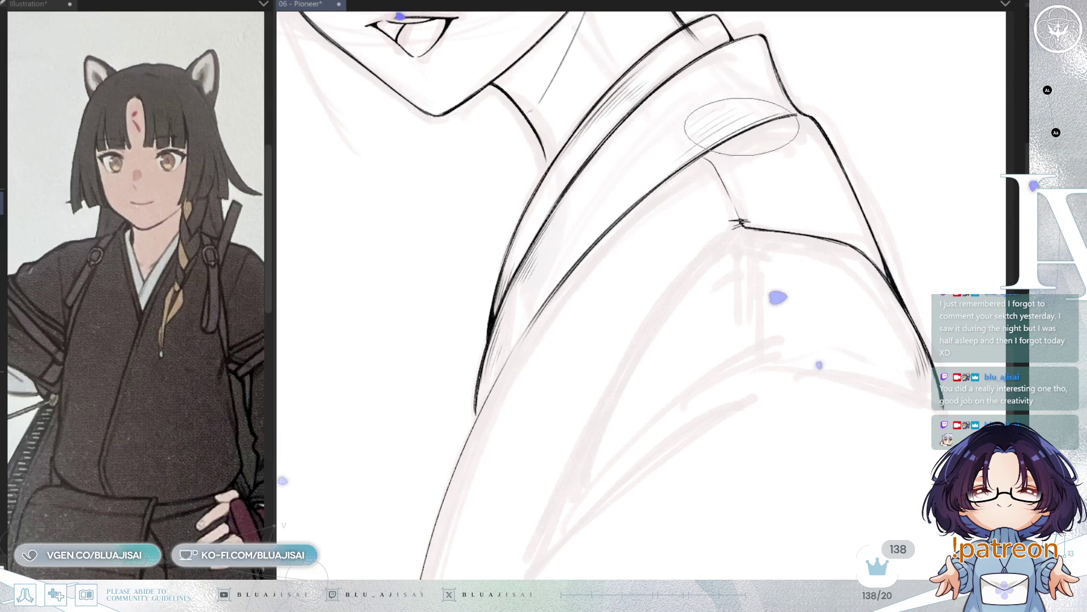
Thicken the curved sleeve edge to its tip and darken the long line down from the seam junction.
drag(539, 376, 661, 300)
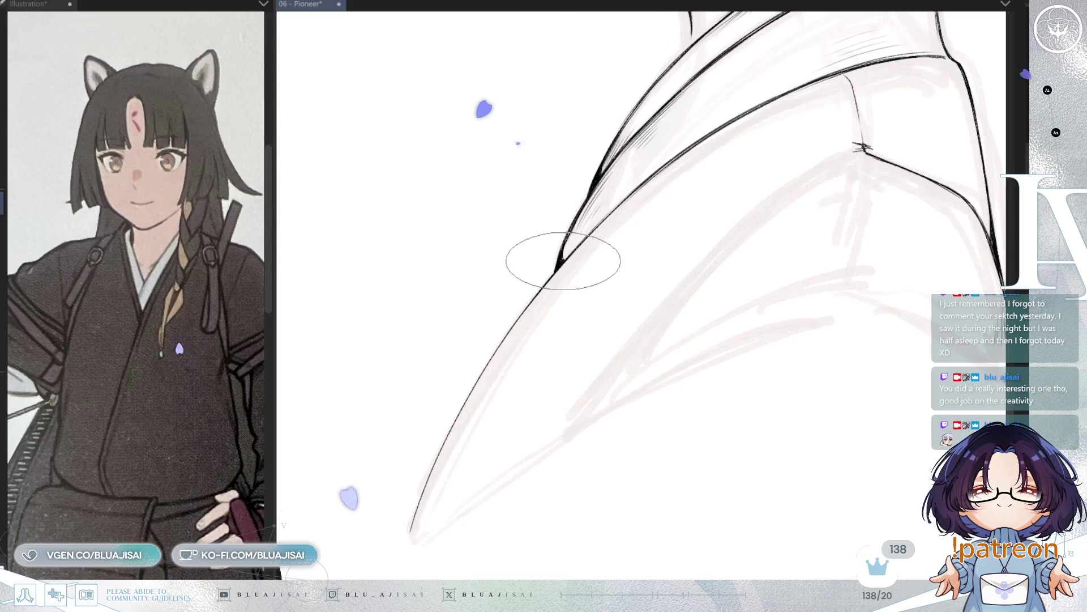
mouse_move(524, 313)
mouse_down()
mouse_move(451, 423)
mouse_move(410, 518)
mouse_up()
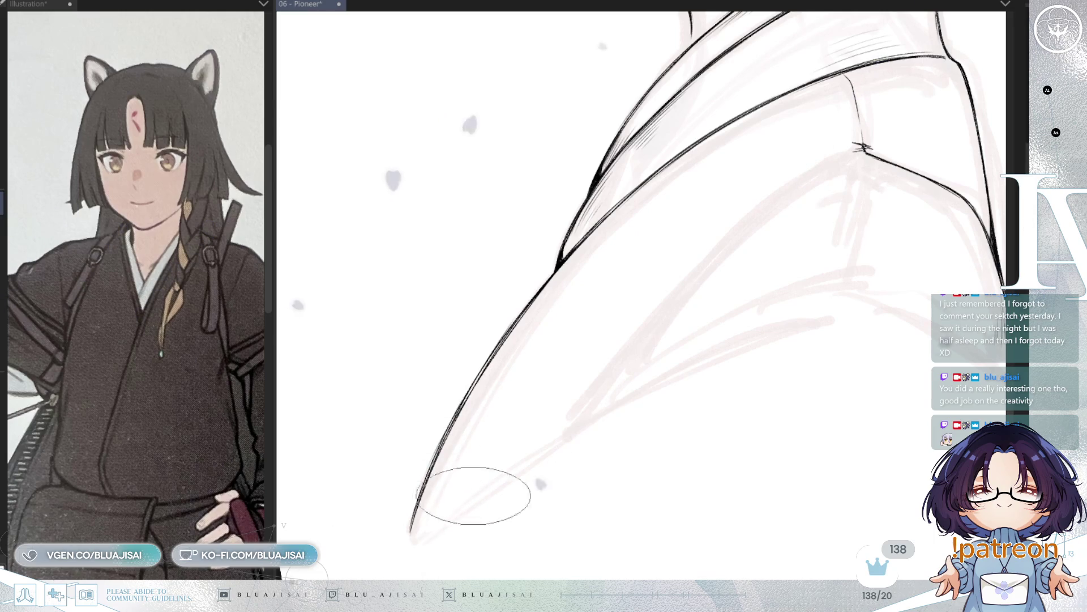
key(-)
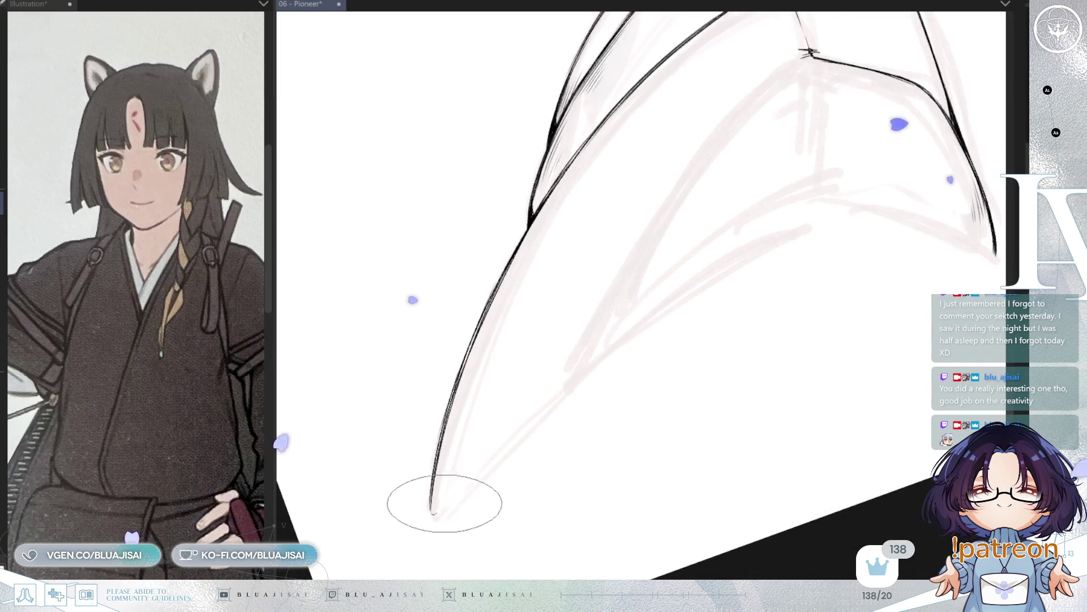
drag(553, 403, 581, 420)
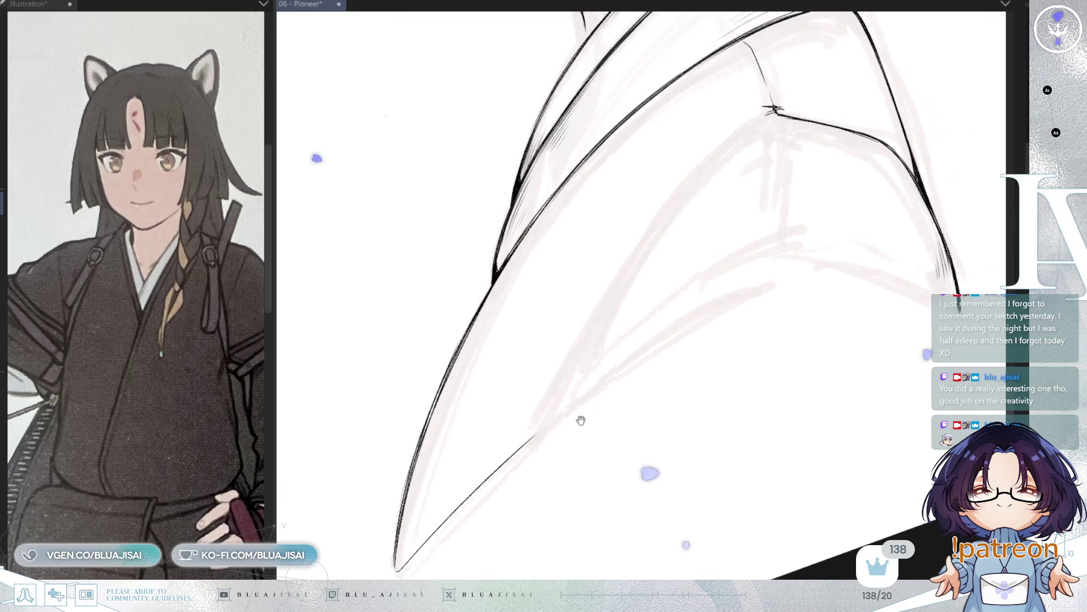
key(asciicircum)
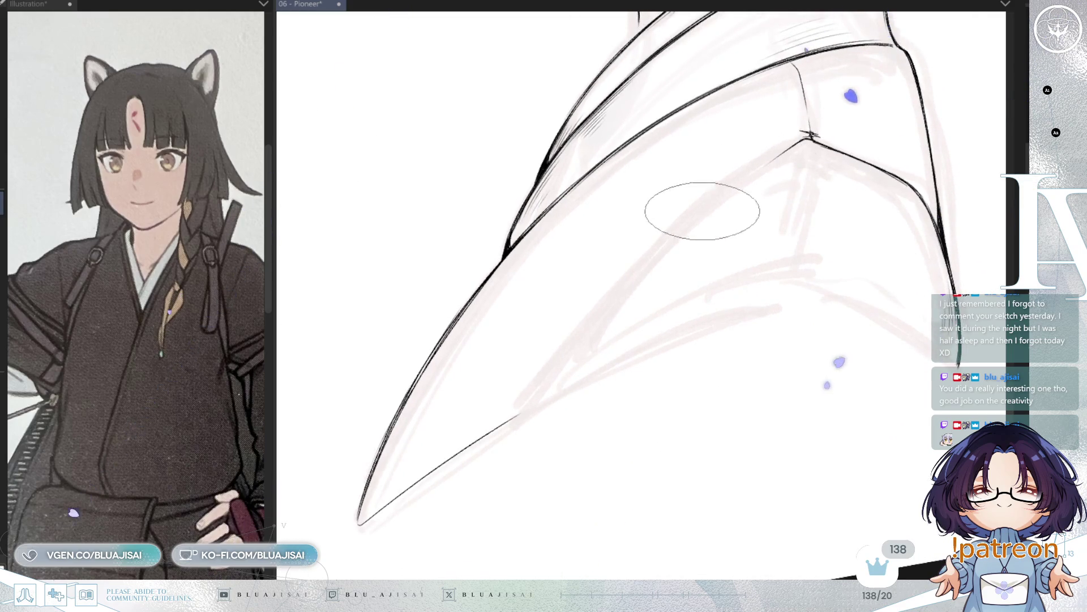
mouse_move(810, 140)
mouse_down()
mouse_move(757, 167)
mouse_move(529, 418)
mouse_up()
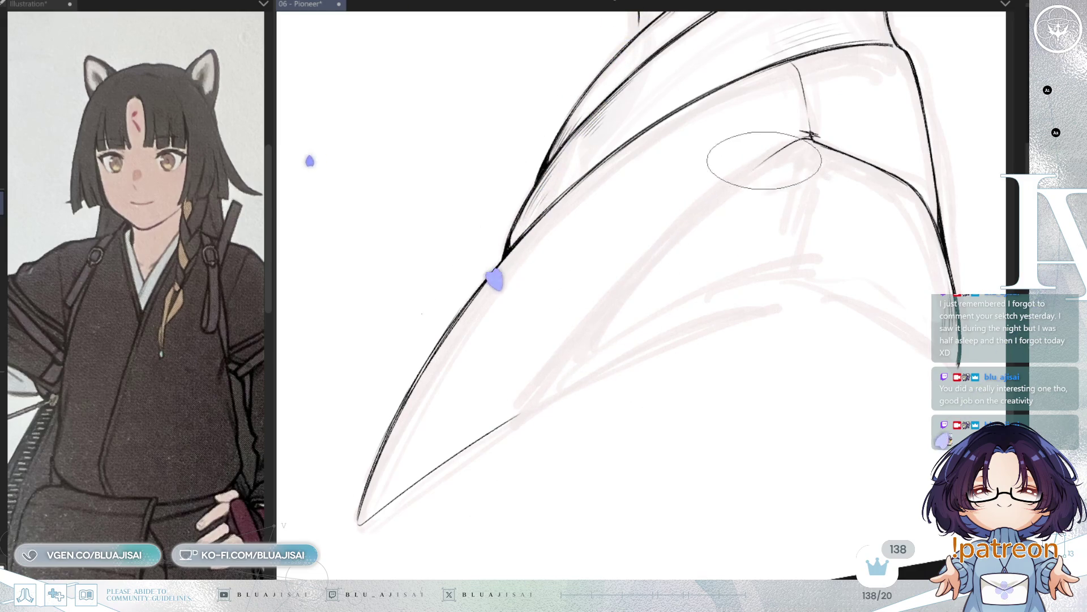
mouse_move(807, 142)
mouse_down()
mouse_move(655, 242)
mouse_move(542, 398)
mouse_move(586, 442)
mouse_up()
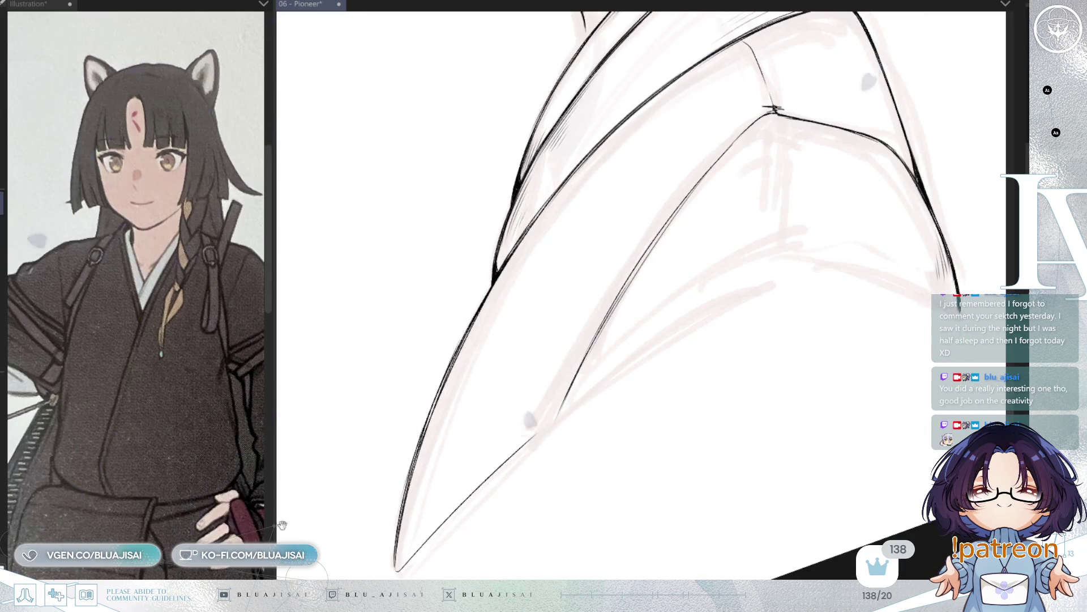
Reframe the reference picture, then extend the diagonal sleeve line up to the right.
mouse_move(226, 504)
mouse_down()
mouse_move(227, 450)
mouse_move(201, 434)
mouse_up()
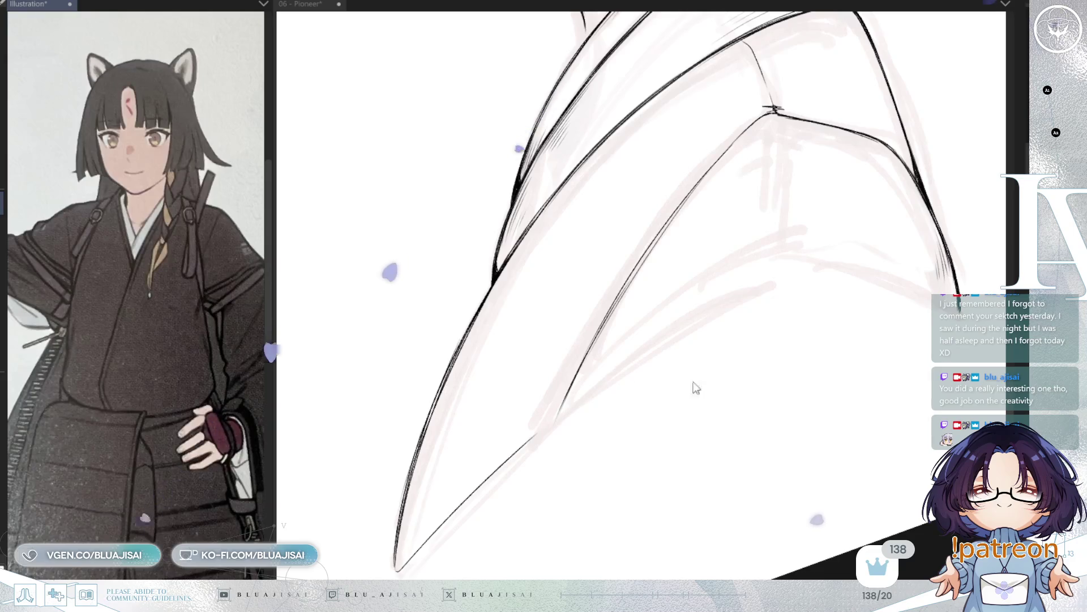
click(782, 389)
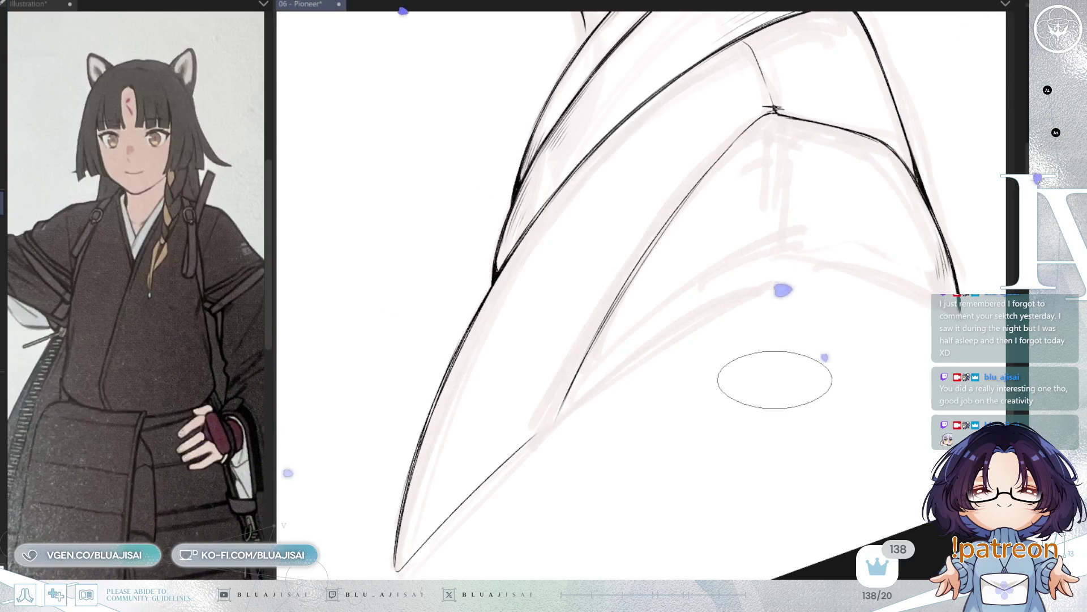
key(minus)
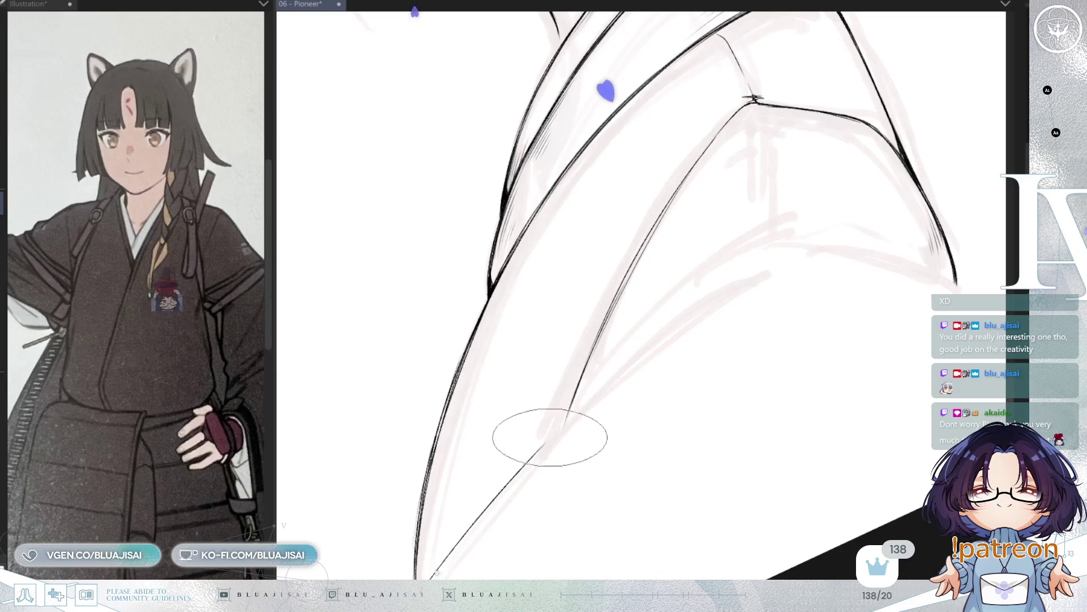
drag(549, 439, 772, 253)
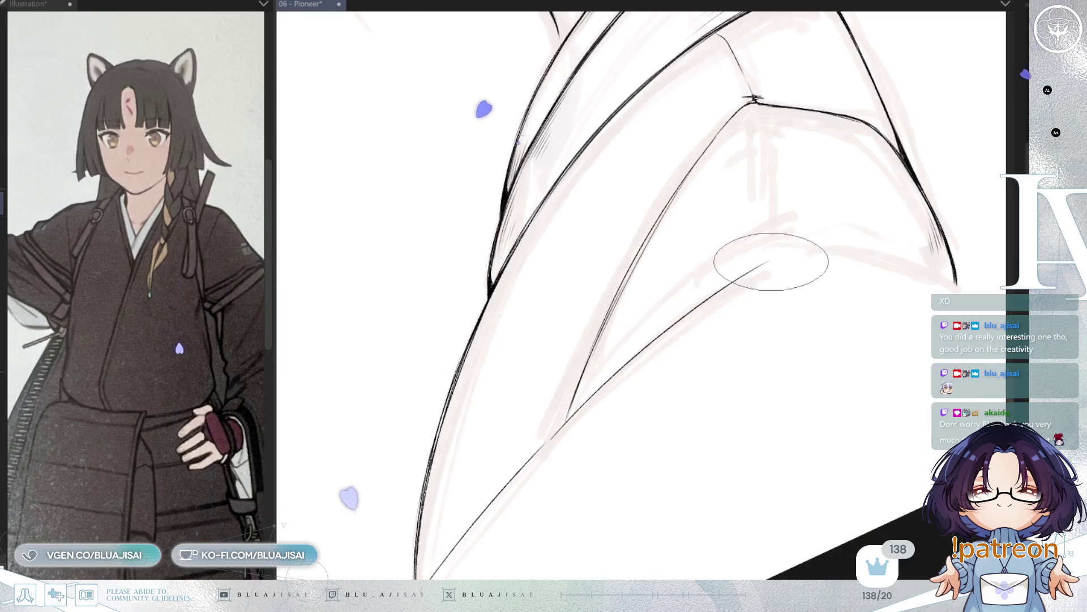
mouse_move(704, 304)
mouse_down()
mouse_move(699, 323)
mouse_move(529, 446)
mouse_move(642, 347)
mouse_up()
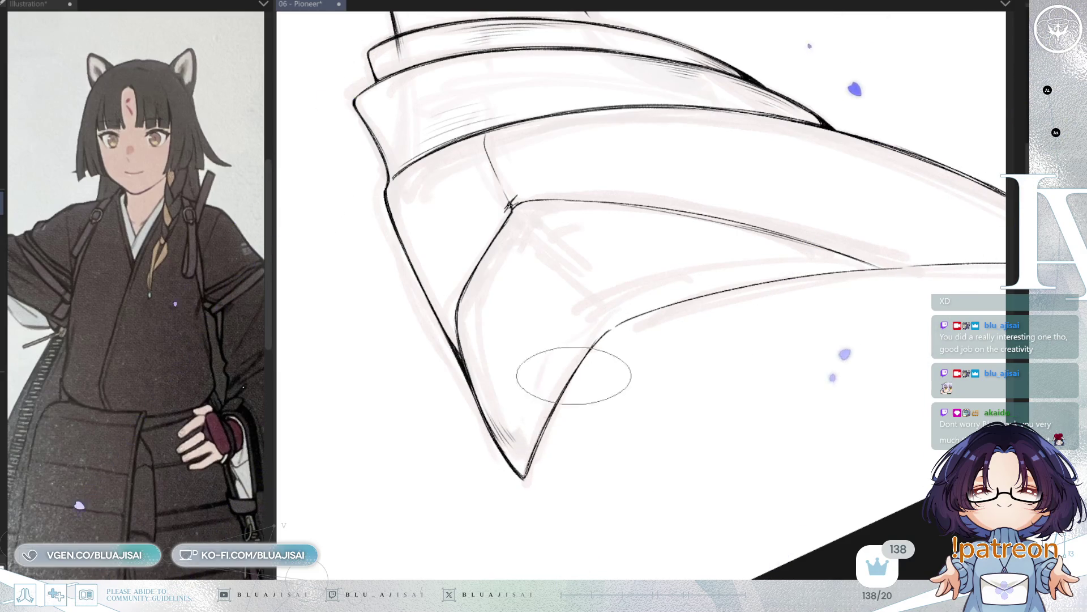
mouse_move(547, 446)
mouse_down()
mouse_move(635, 340)
mouse_move(633, 379)
mouse_up()
mouse_move(729, 231)
mouse_down()
mouse_move(626, 393)
mouse_move(607, 376)
mouse_move(614, 405)
mouse_up()
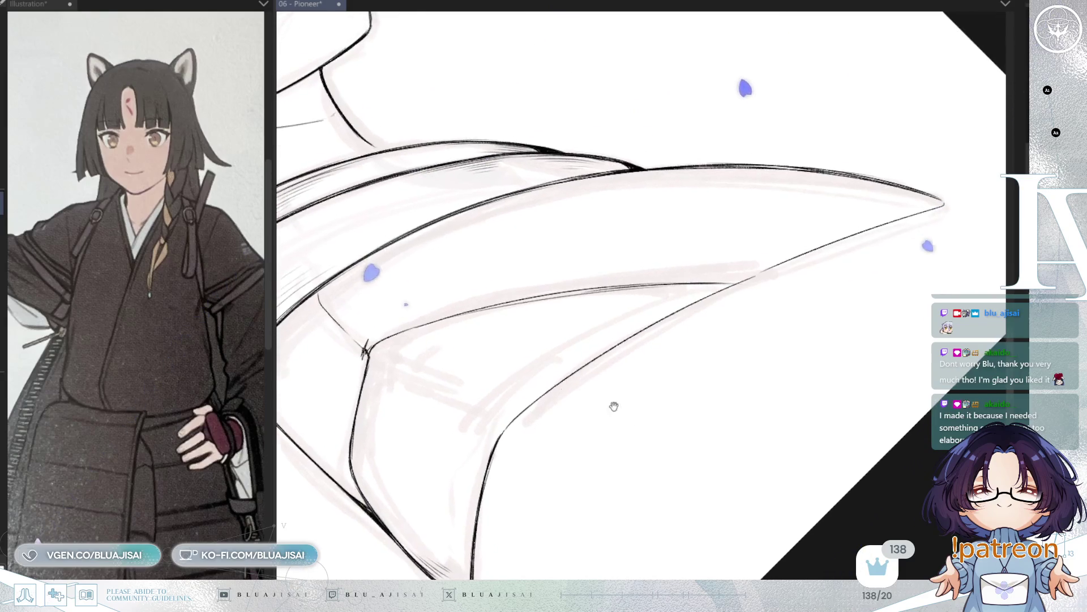
Touch up the sleeve curve, darken the collar junction mark, and add short hatching along the sleeve line.
mouse_move(527, 418)
mouse_down()
mouse_move(704, 286)
mouse_move(941, 205)
mouse_up()
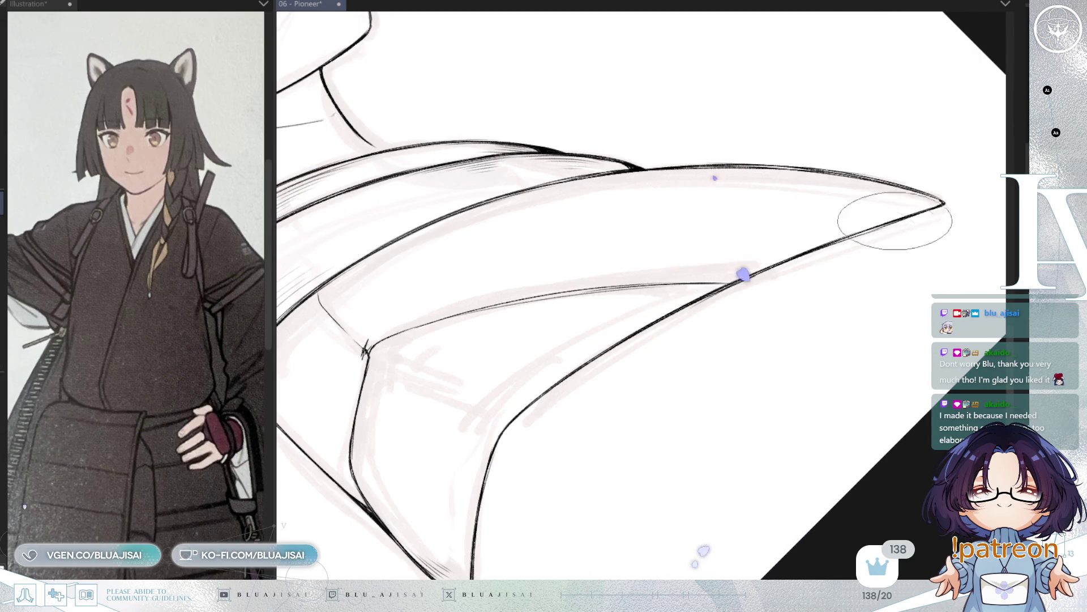
mouse_move(866, 235)
mouse_down()
mouse_move(789, 243)
mouse_move(643, 315)
mouse_move(625, 356)
mouse_move(461, 109)
mouse_up()
drag(689, 272, 595, 218)
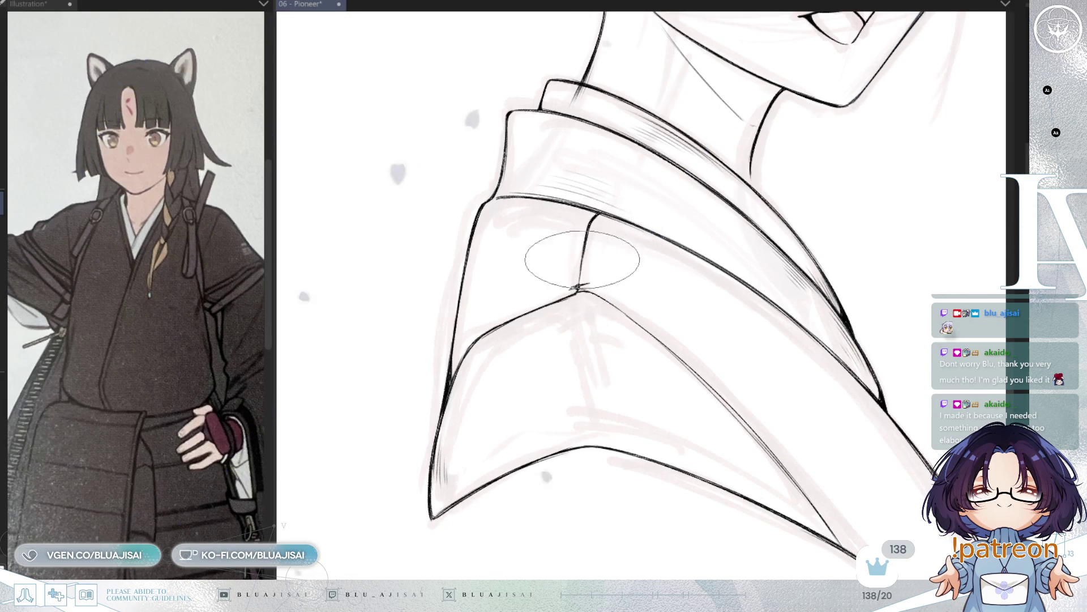
drag(572, 288, 583, 283)
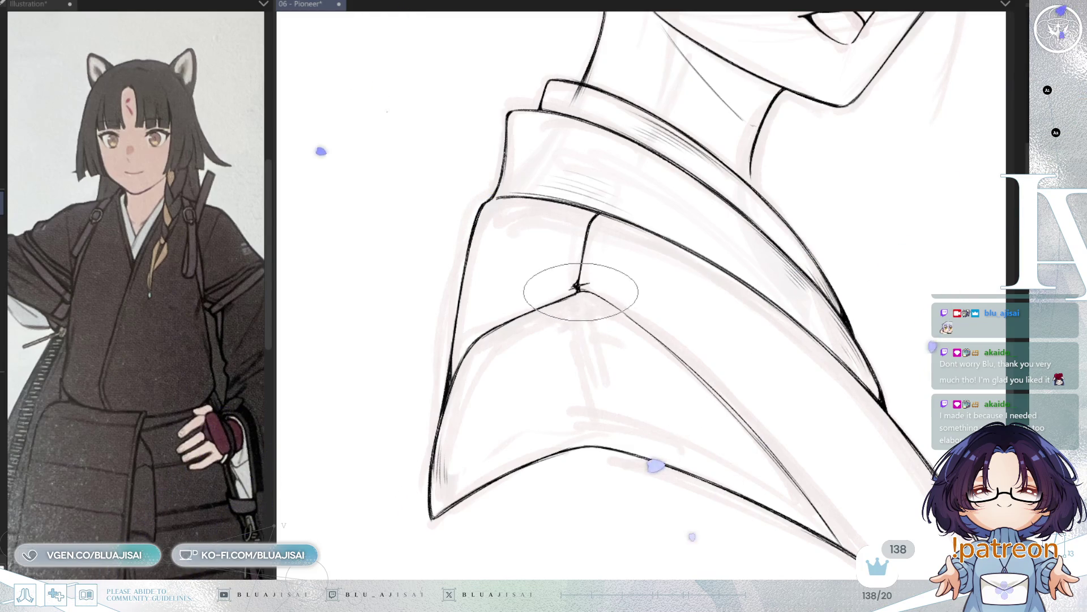
mouse_move(579, 291)
mouse_down()
mouse_move(692, 302)
mouse_move(711, 278)
mouse_up()
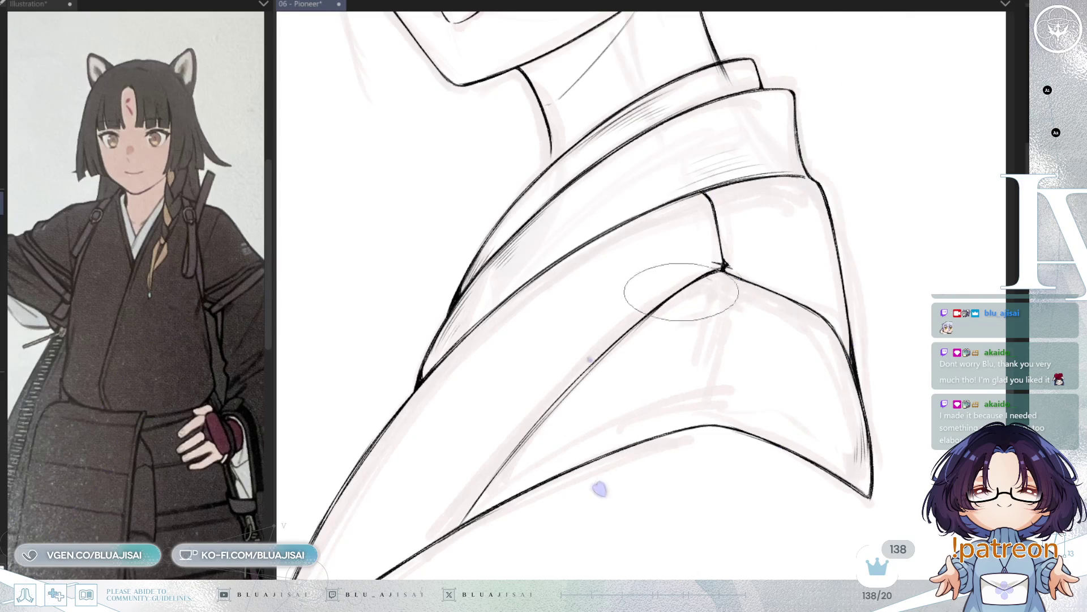
mouse_move(583, 385)
mouse_down()
mouse_move(550, 425)
mouse_move(556, 413)
mouse_up()
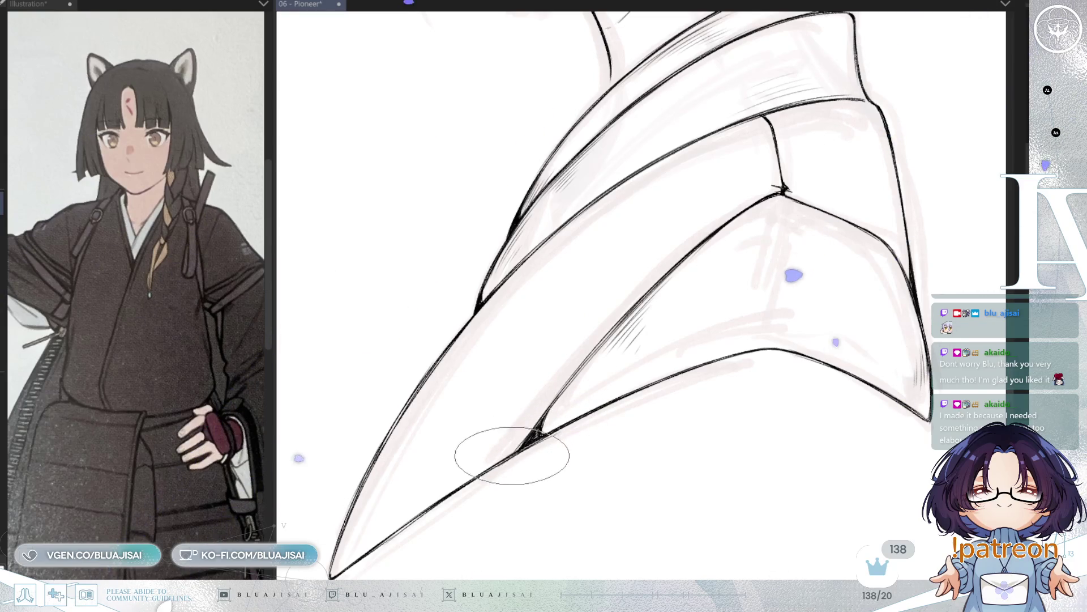
scroll(547, 406, down, 5)
Zoom around the neck to inspect it and reduce the inking brush size slightly.
scroll(755, 418, up, 3)
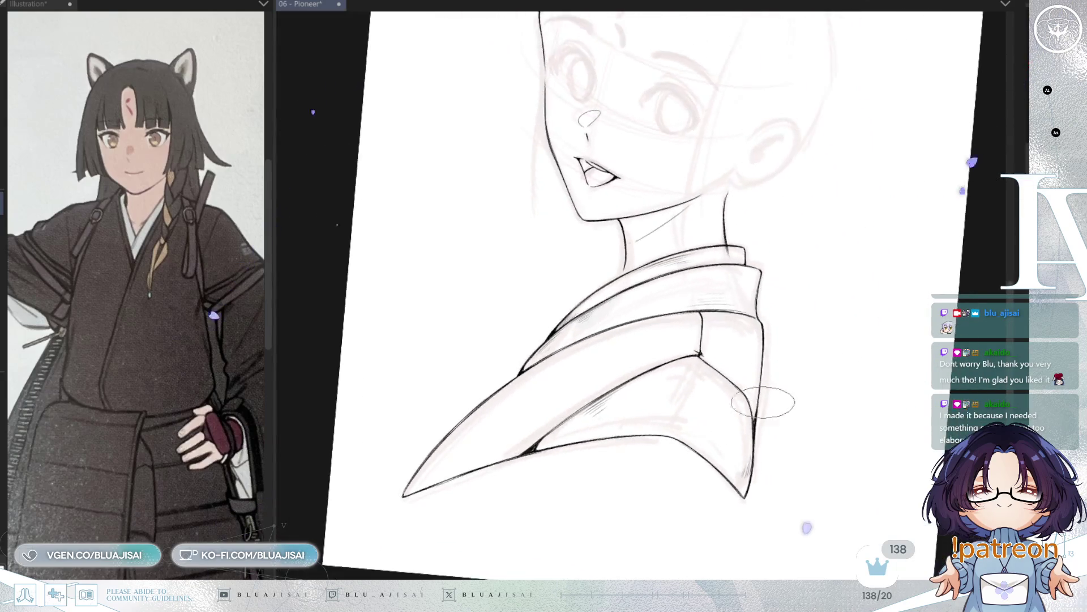
scroll(753, 418, up, 2)
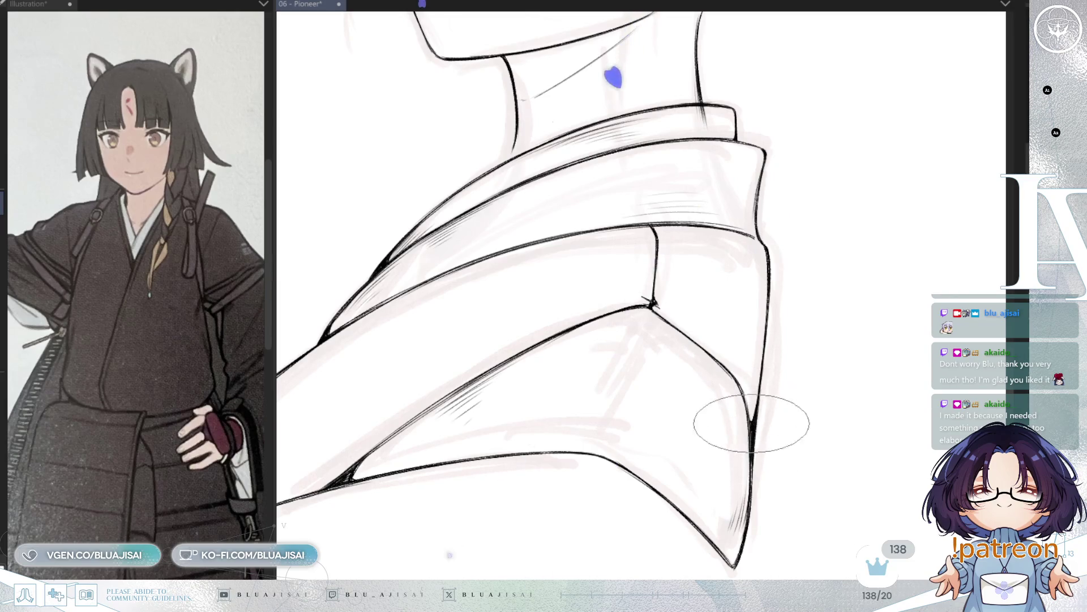
scroll(759, 396, down, 1)
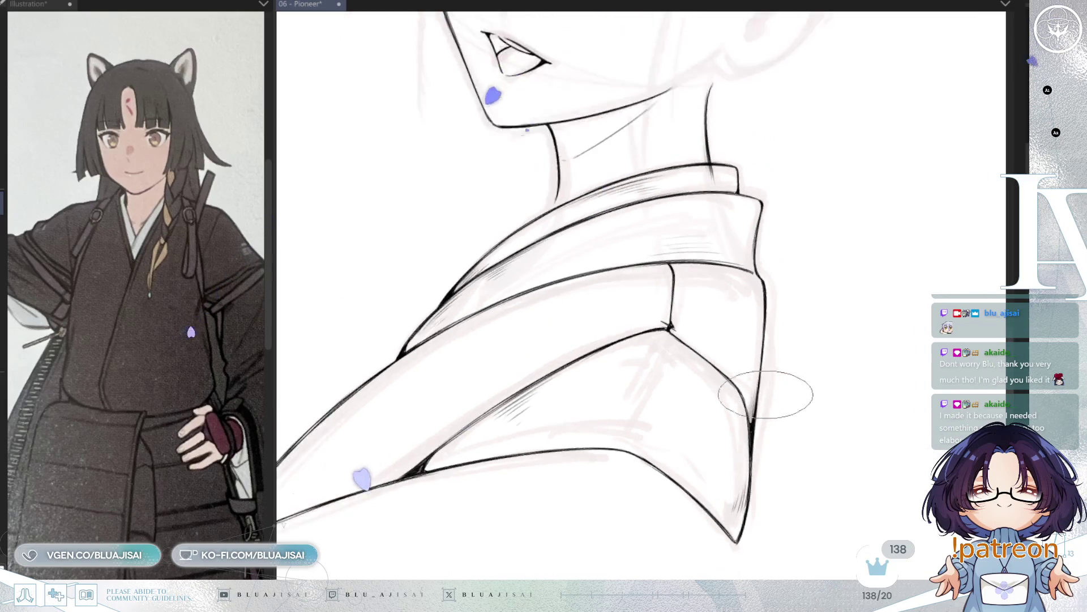
scroll(766, 395, down, 3)
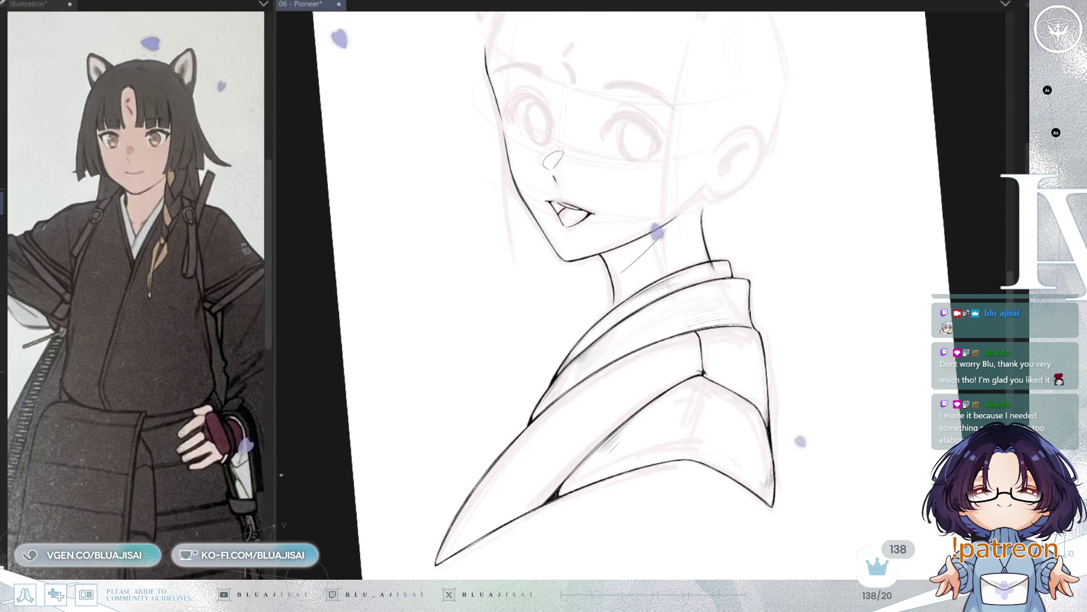
scroll(835, 366, up, 3)
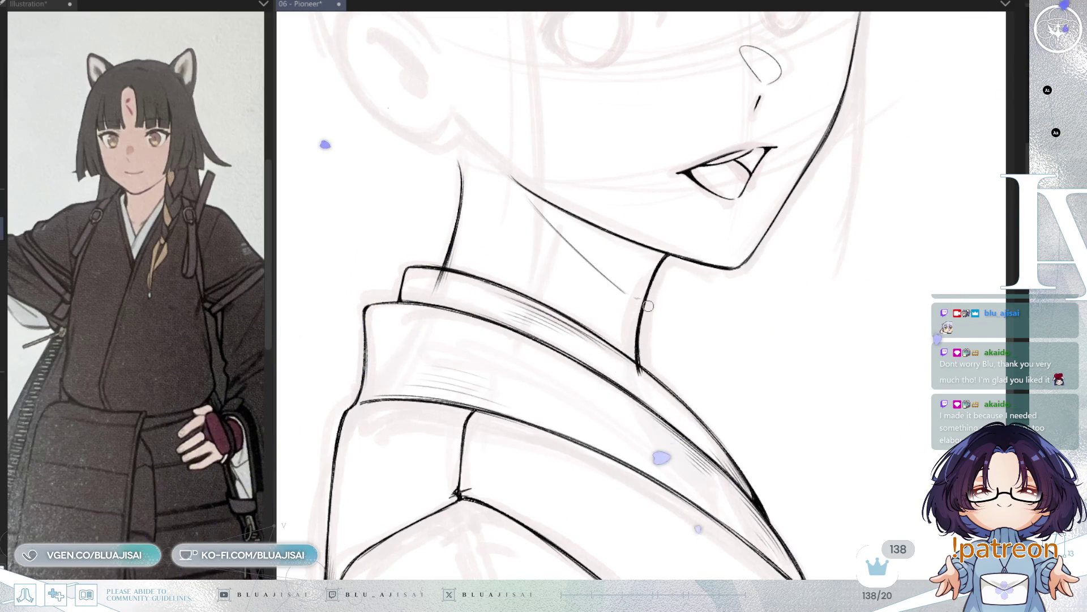
drag(637, 292, 656, 338)
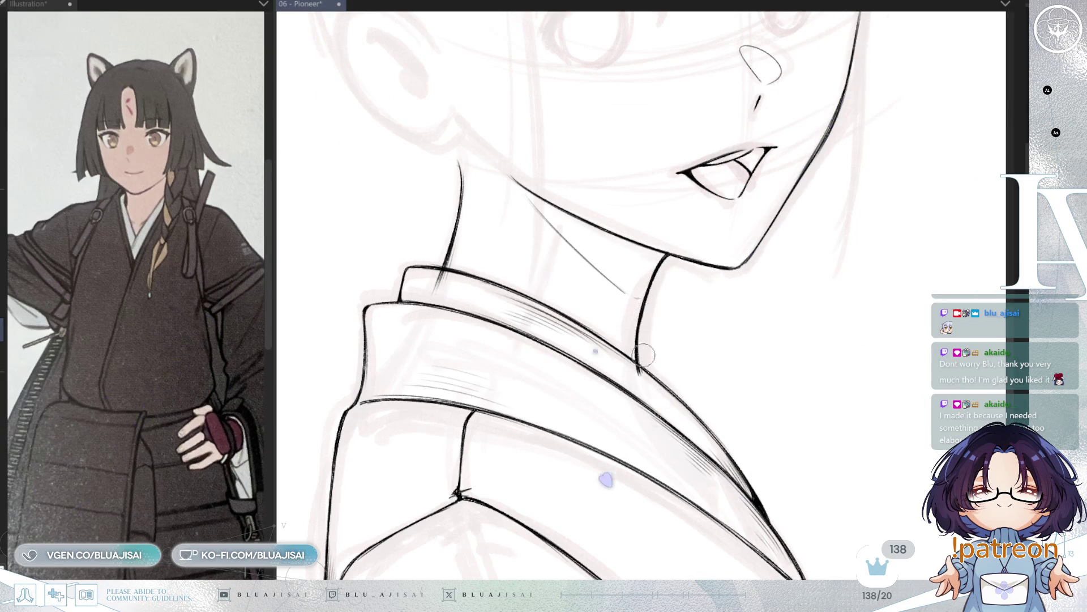
scroll(634, 369, down, 5)
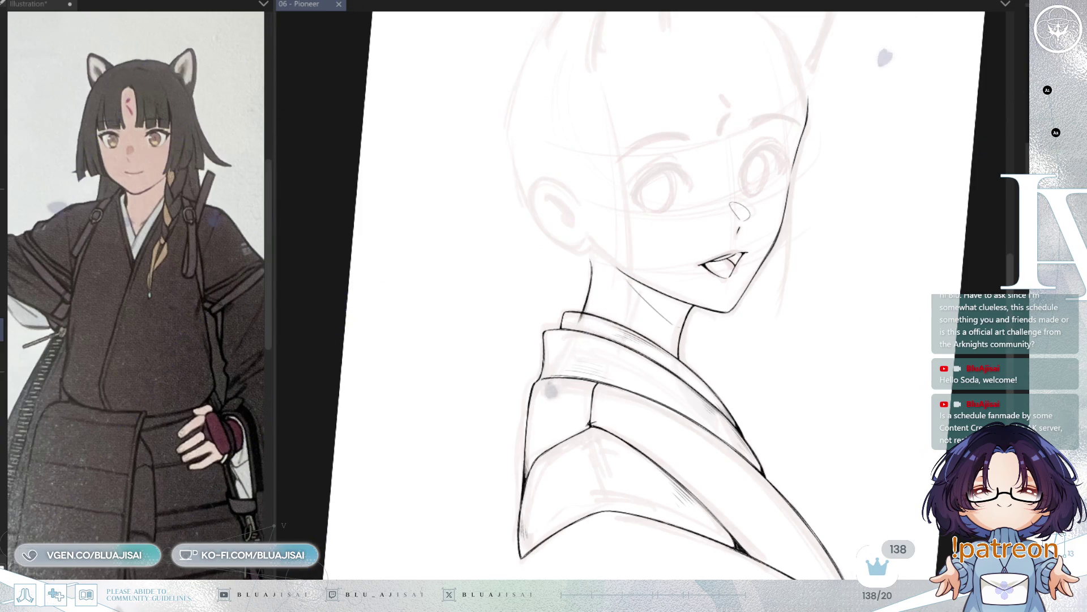
Straighten, zoom in and mirror the view on the neck, then ink over the collar line.
key(^)
key(ctrl+plus)
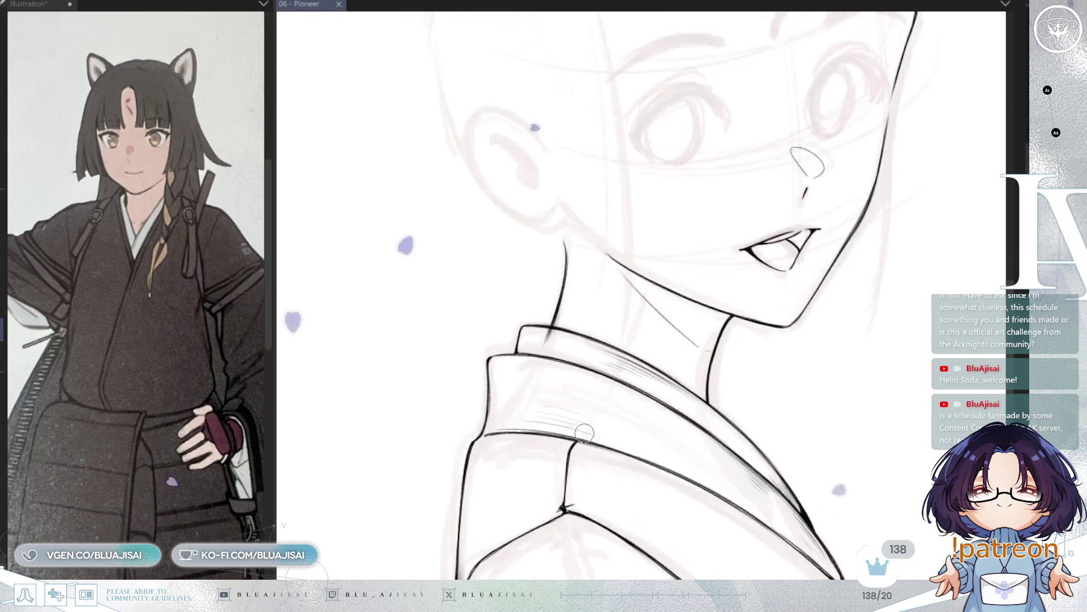
key(h)
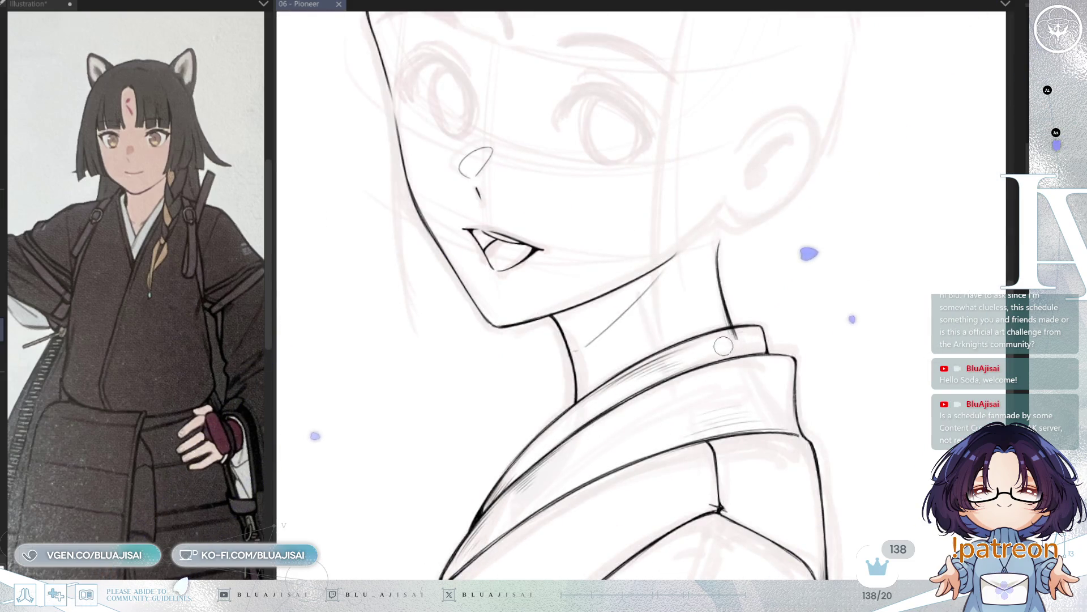
drag(738, 330, 673, 355)
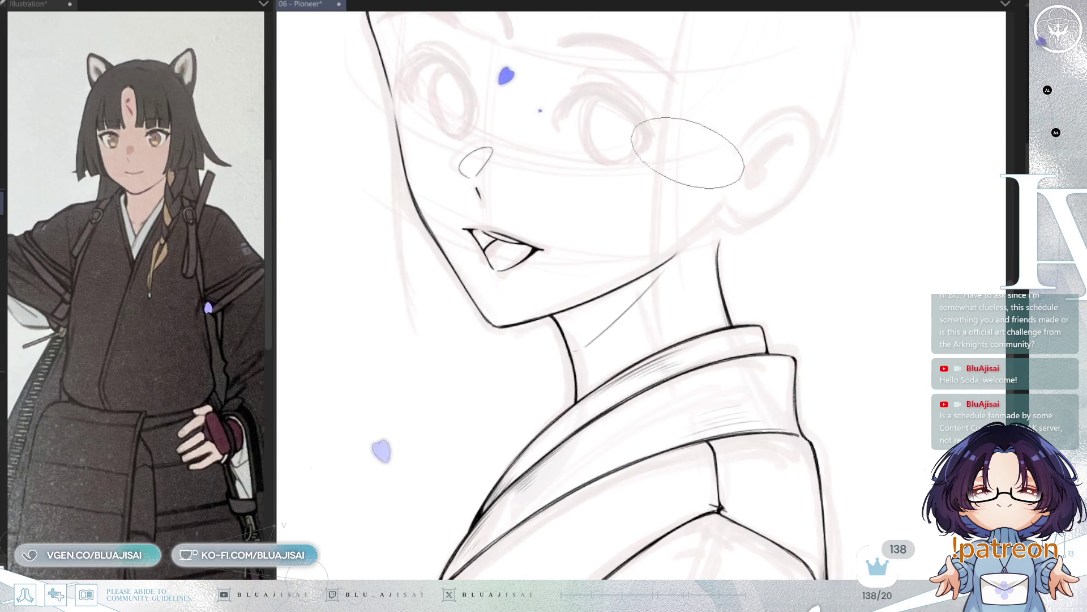
Hatch dense diagonal shadow strokes under the jaw, extending them across the neck and toward the ear.
drag(679, 252, 614, 294)
key(ctrl+z)
drag(680, 253, 612, 294)
mouse_move(677, 255)
mouse_down()
mouse_move(535, 371)
mouse_move(614, 268)
mouse_move(524, 360)
mouse_up()
drag(620, 266, 532, 354)
drag(646, 257, 572, 306)
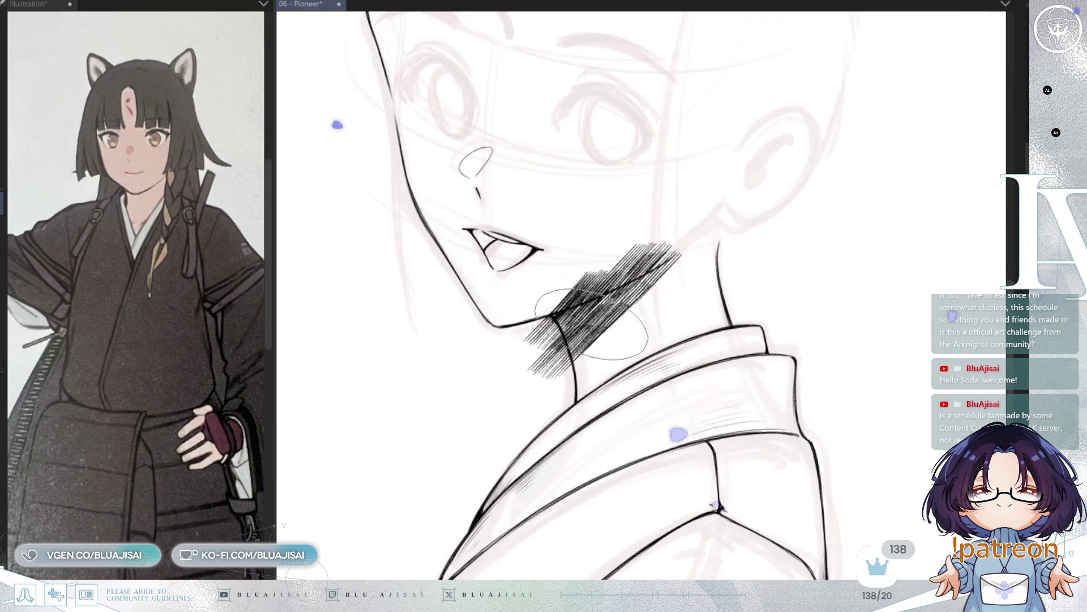
drag(705, 238, 623, 318)
key(ctrl+z)
mouse_move(691, 232)
mouse_down()
mouse_move(566, 334)
mouse_move(515, 401)
mouse_up()
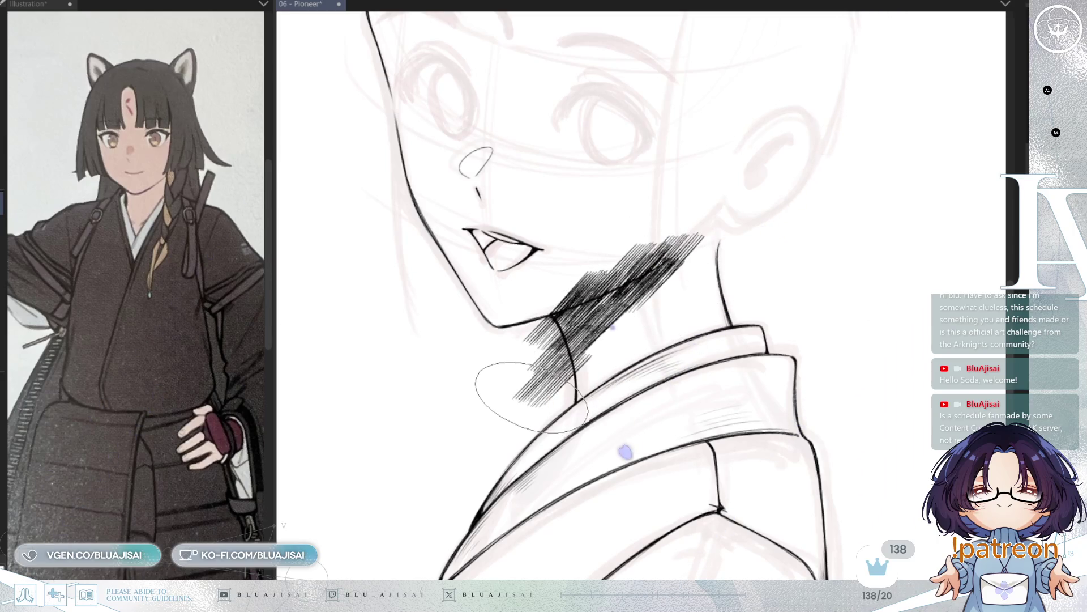
Erase a thin clear gap beside the neck line, checking the shading in a mirrored view.
key(h)
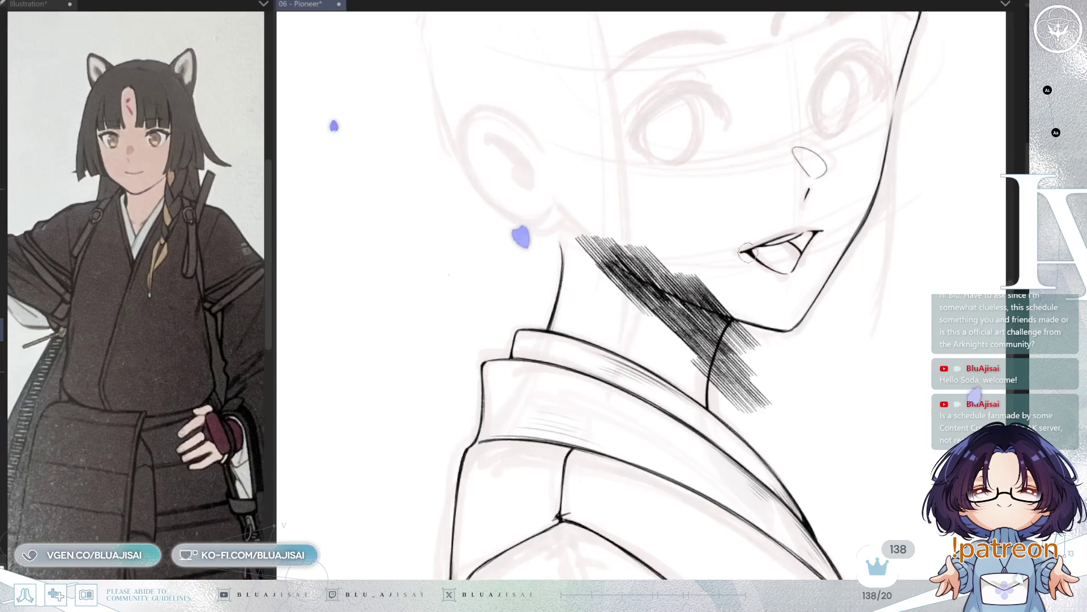
key(minus)
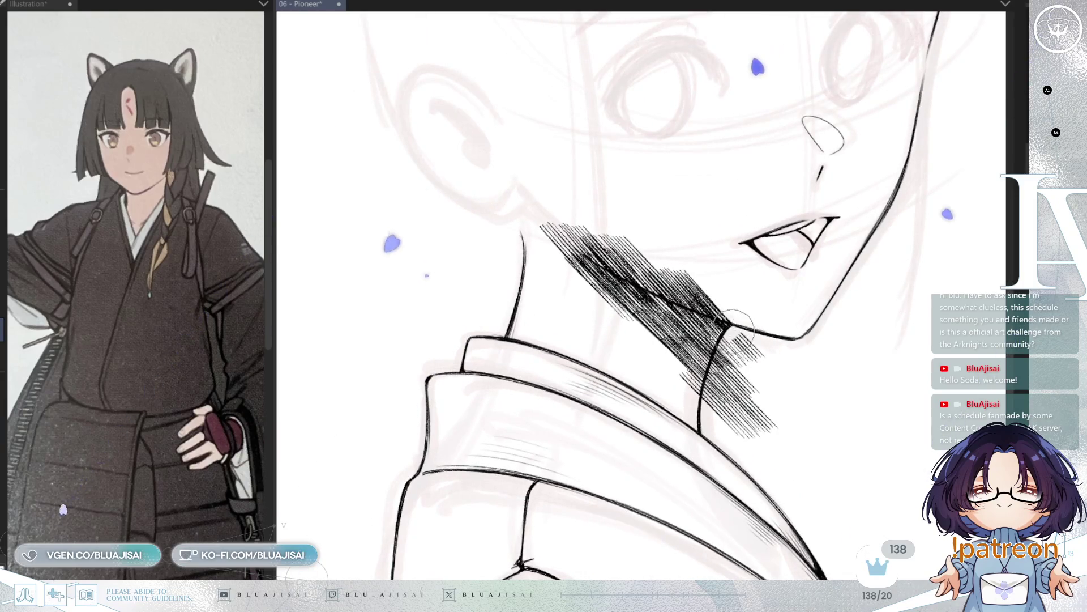
mouse_move(728, 331)
mouse_down()
mouse_move(709, 391)
mouse_move(748, 419)
mouse_move(769, 338)
mouse_up()
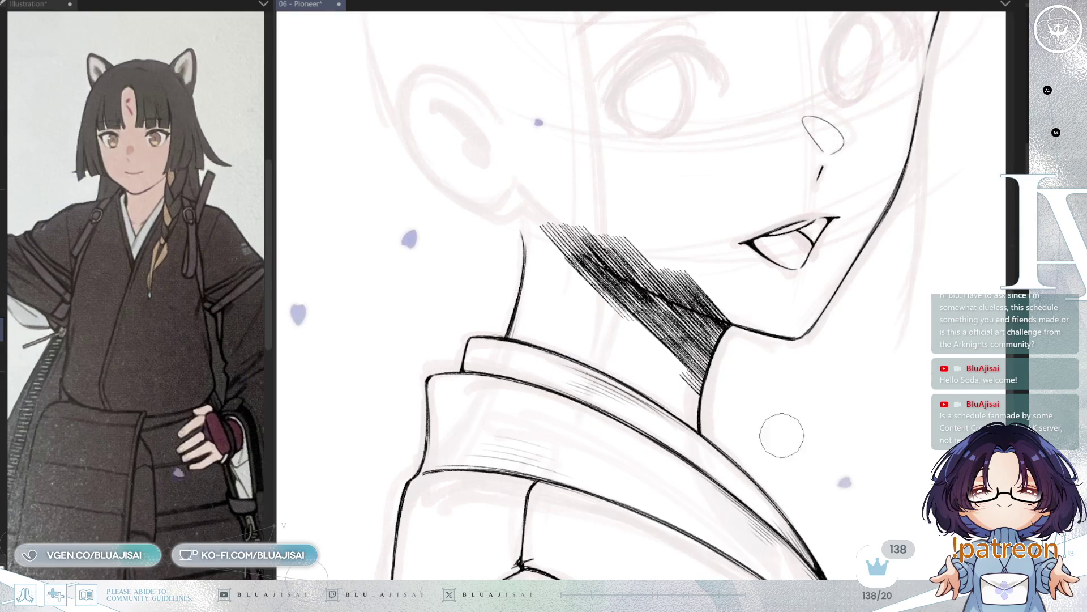
key(h)
scroll(581, 348, up, 3)
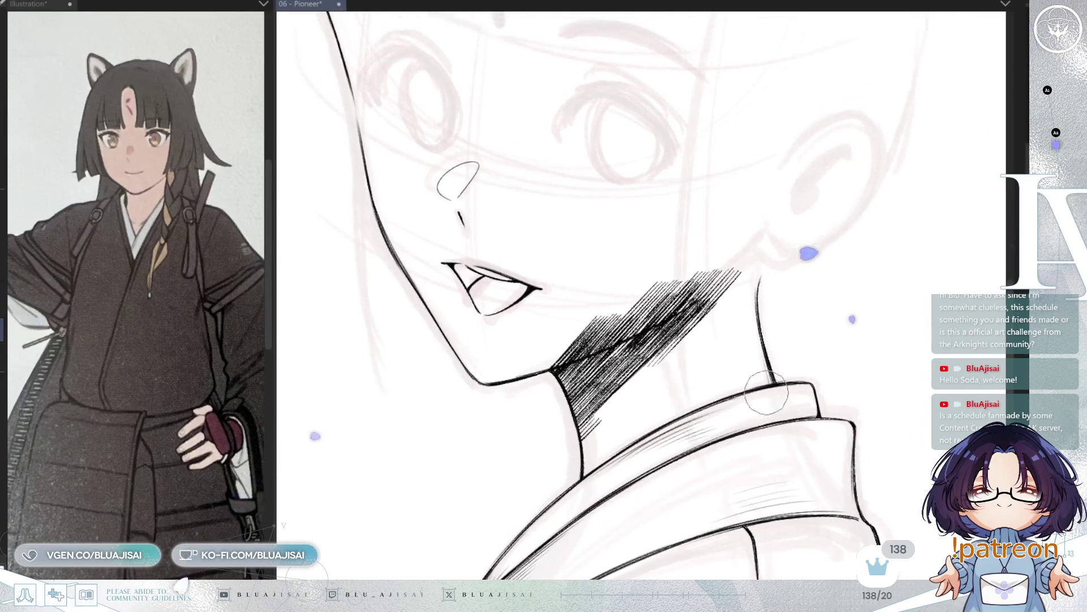
Erase a light strip through the jaw hatching, thin its upper end and lighten its lower tip.
drag(547, 363, 700, 283)
mouse_move(652, 315)
mouse_down()
mouse_move(733, 270)
mouse_move(556, 350)
mouse_up()
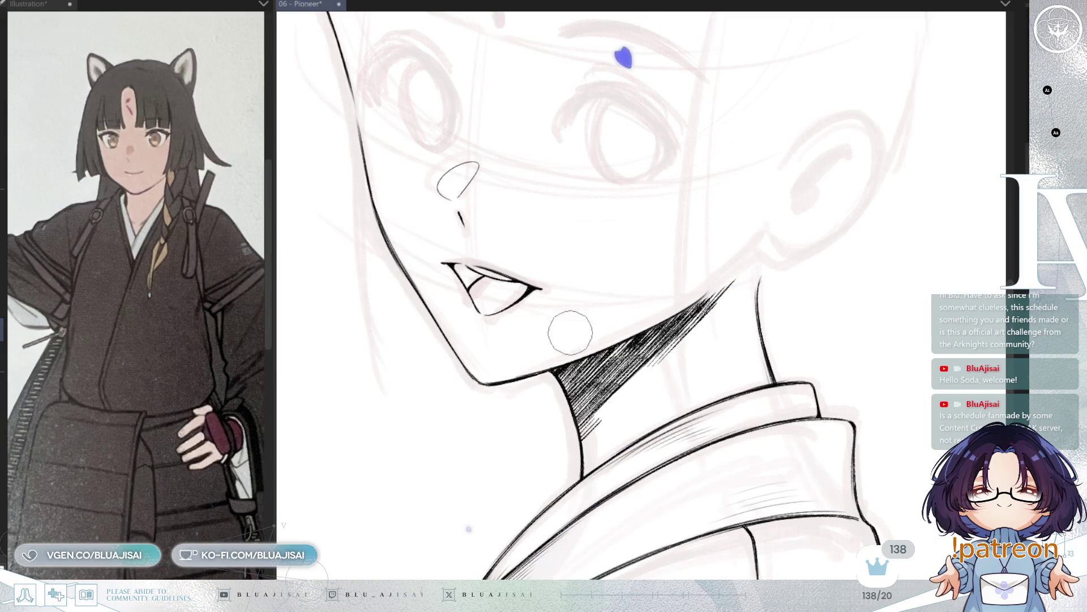
drag(746, 250, 689, 346)
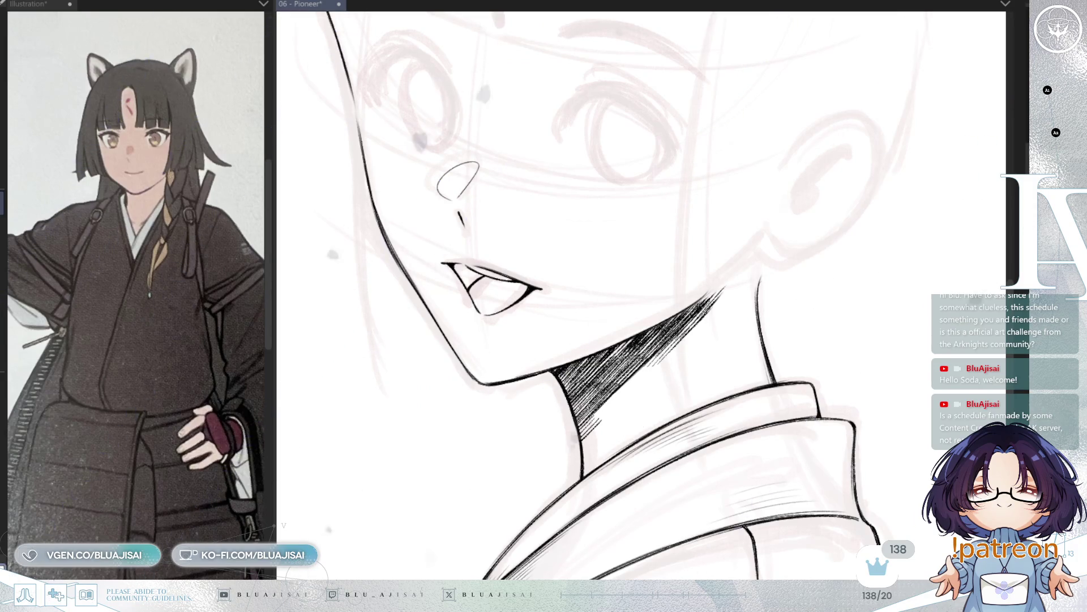
drag(510, 462, 536, 440)
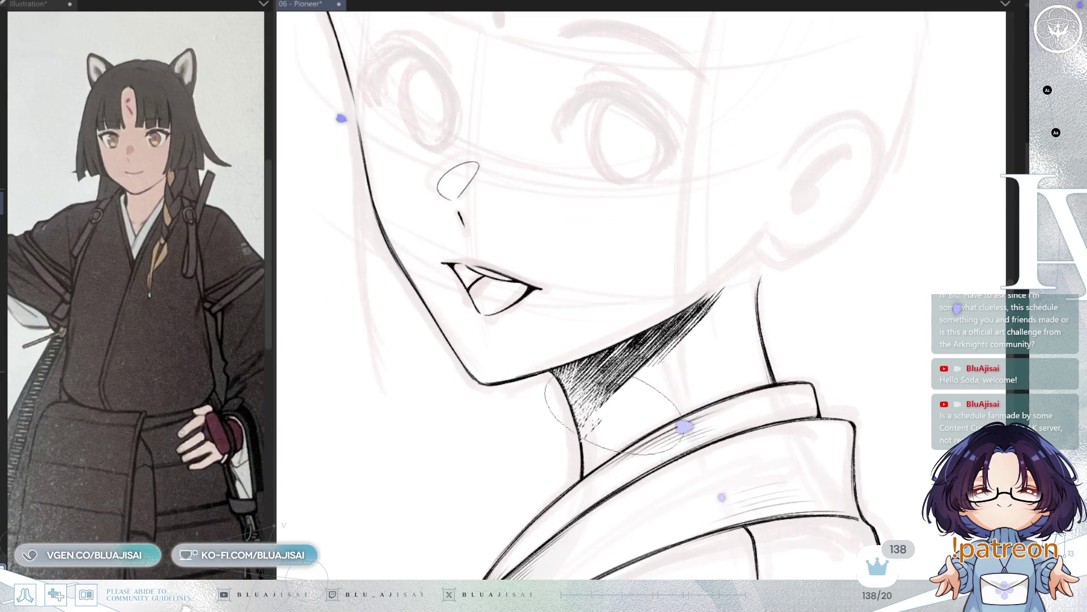
Mirror the canvas and bring the eyes and forehead into view.
key(h)
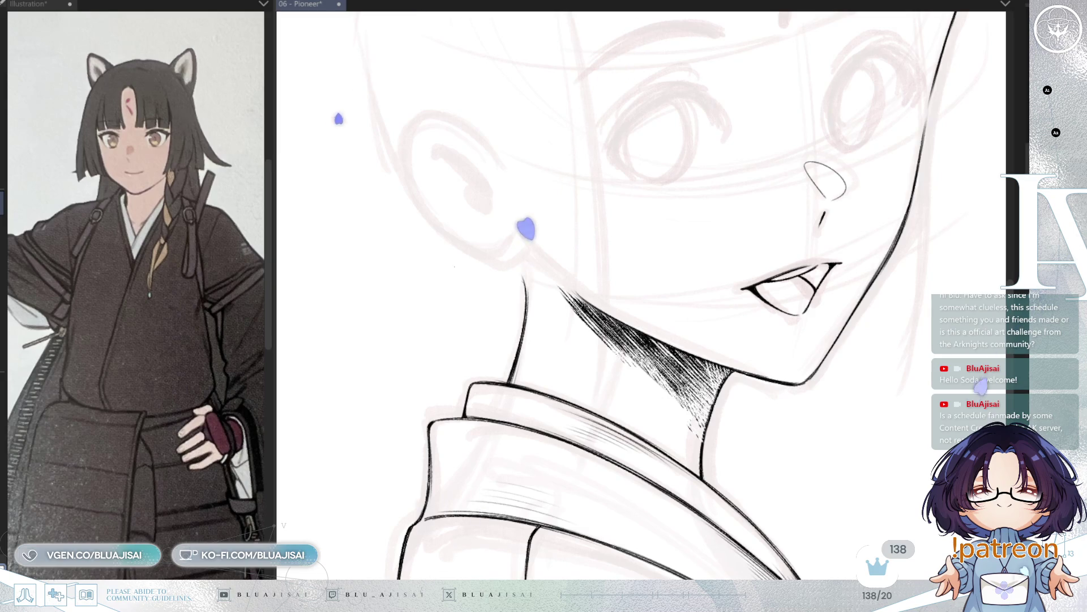
drag(736, 226, 631, 408)
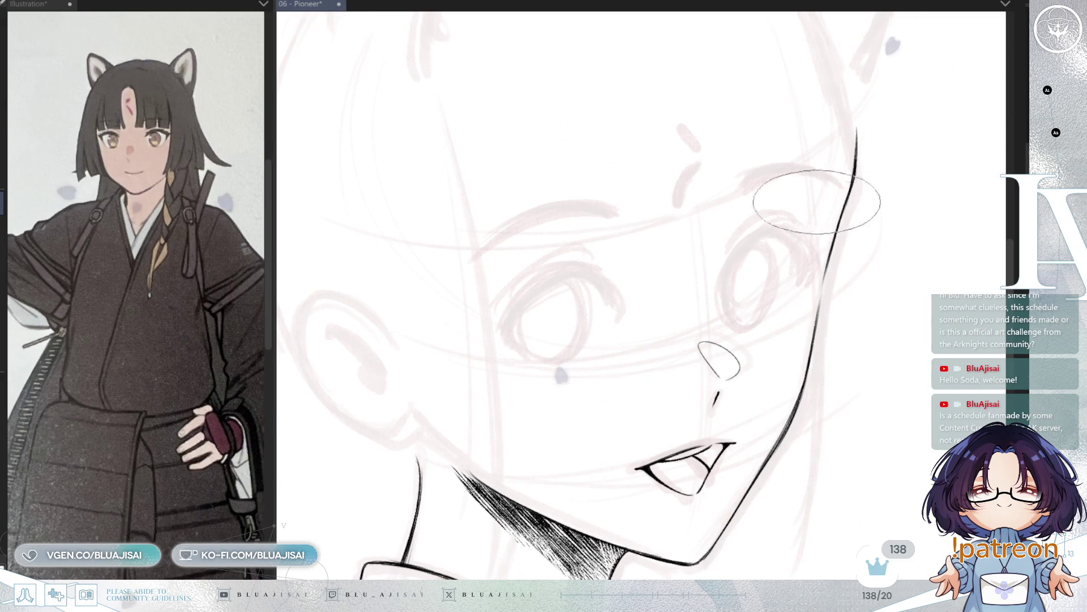
scroll(737, 312, up, 3)
drag(790, 345, 792, 348)
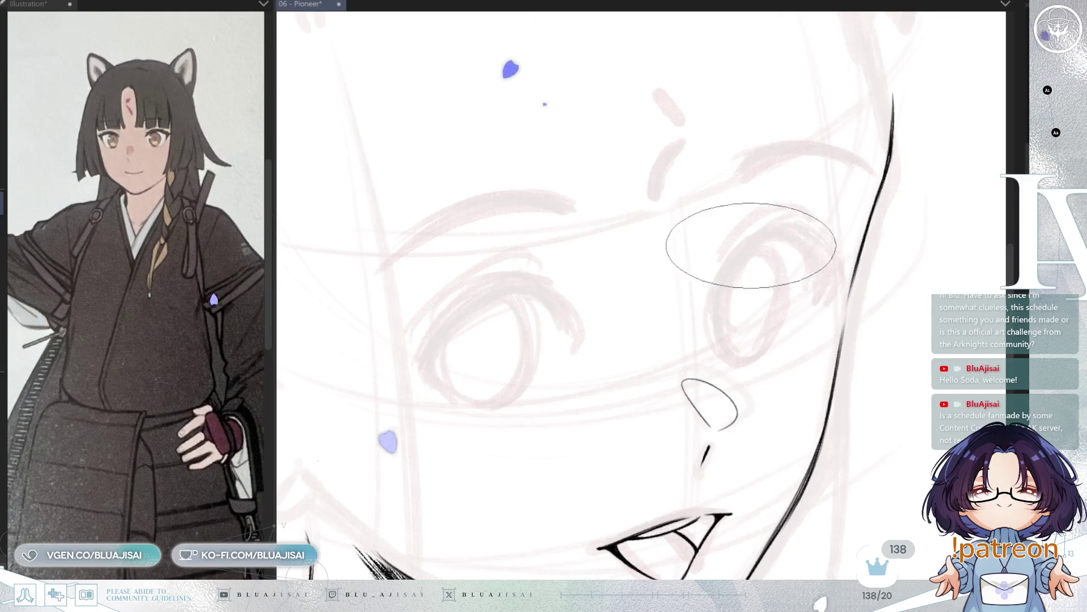
Ink the right eye's upper lid line and join its corner to the face outline.
scroll(751, 245, up, 1)
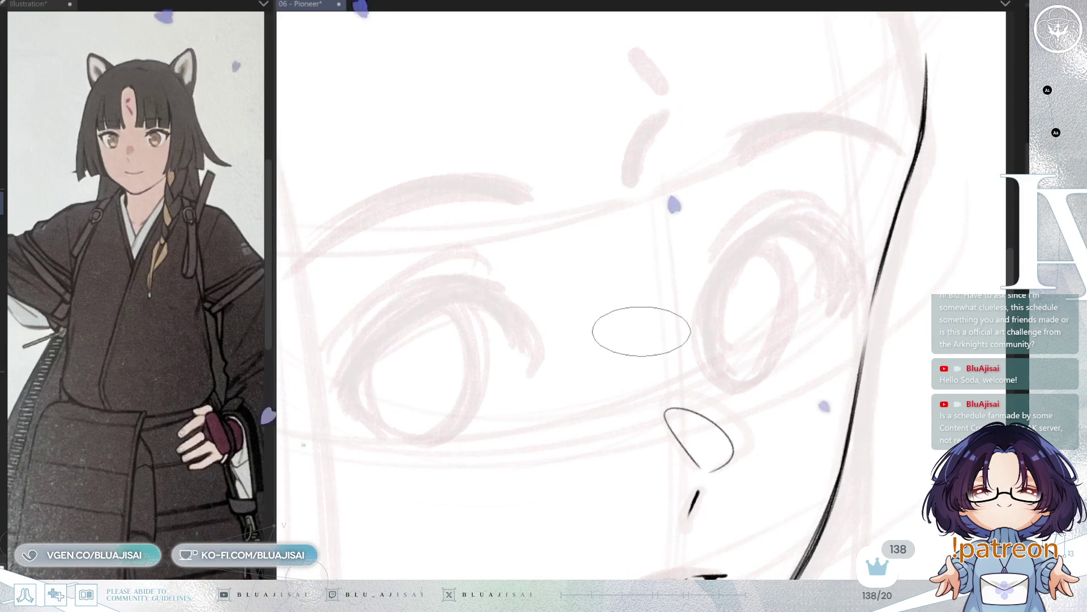
scroll(762, 224, down, 1)
scroll(764, 222, up, 1)
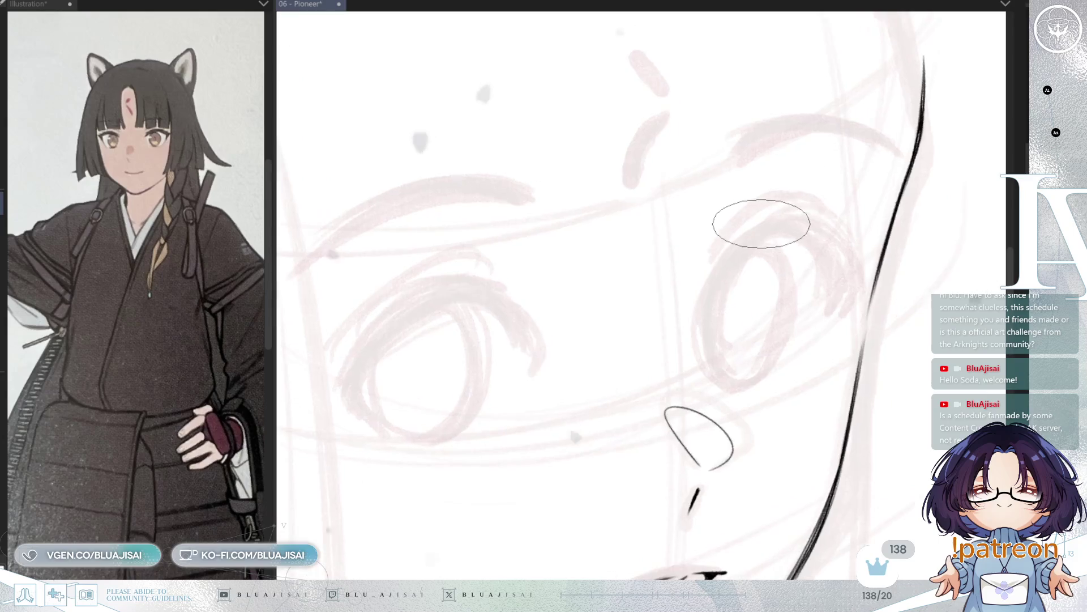
mouse_move(767, 218)
mouse_down()
mouse_move(698, 309)
mouse_move(699, 327)
mouse_up()
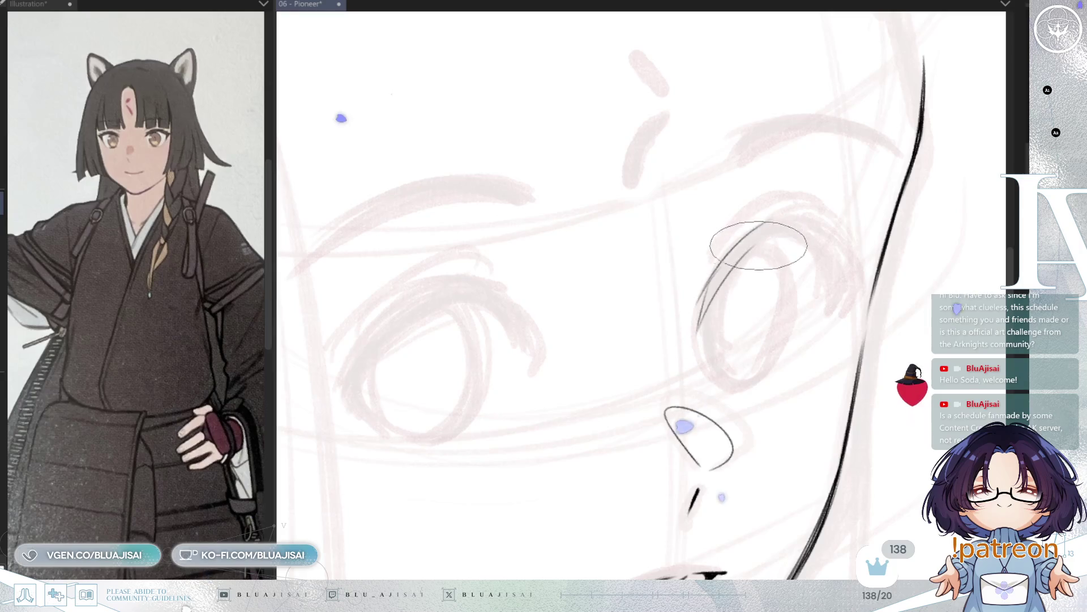
drag(715, 265, 831, 285)
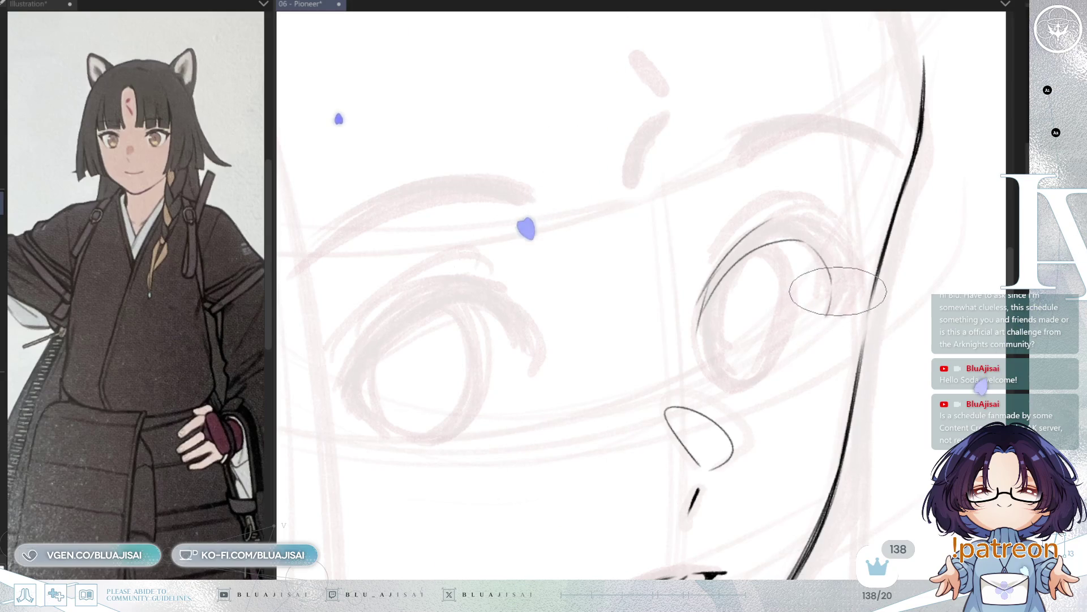
drag(828, 303, 873, 260)
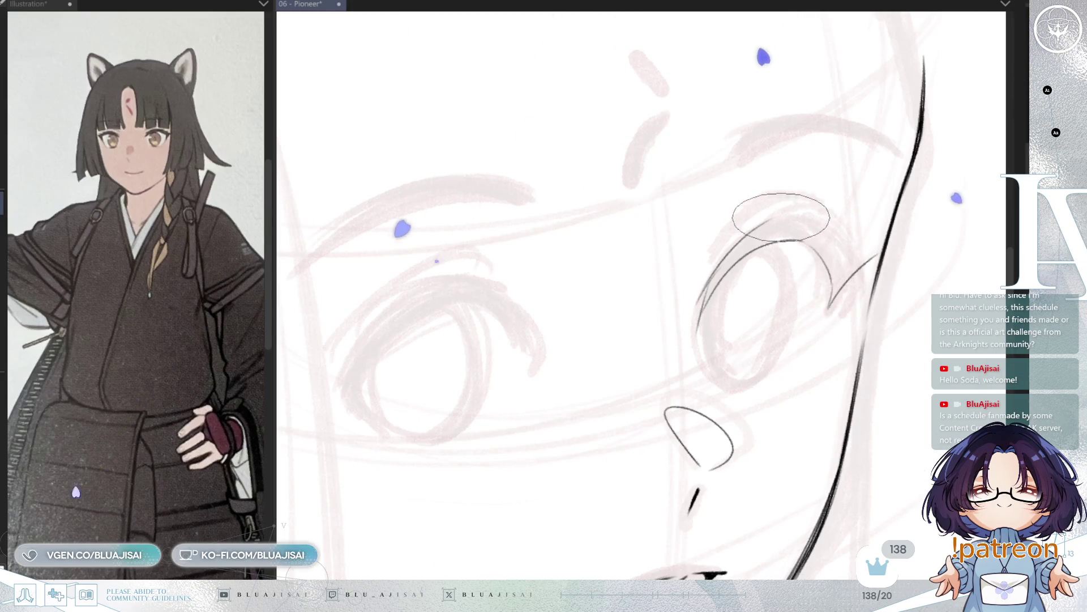
Redraw a clean arc over the top of the right eye, checking it in a mirrored view.
drag(760, 218, 855, 240)
key(ctrl+z)
drag(736, 232, 869, 249)
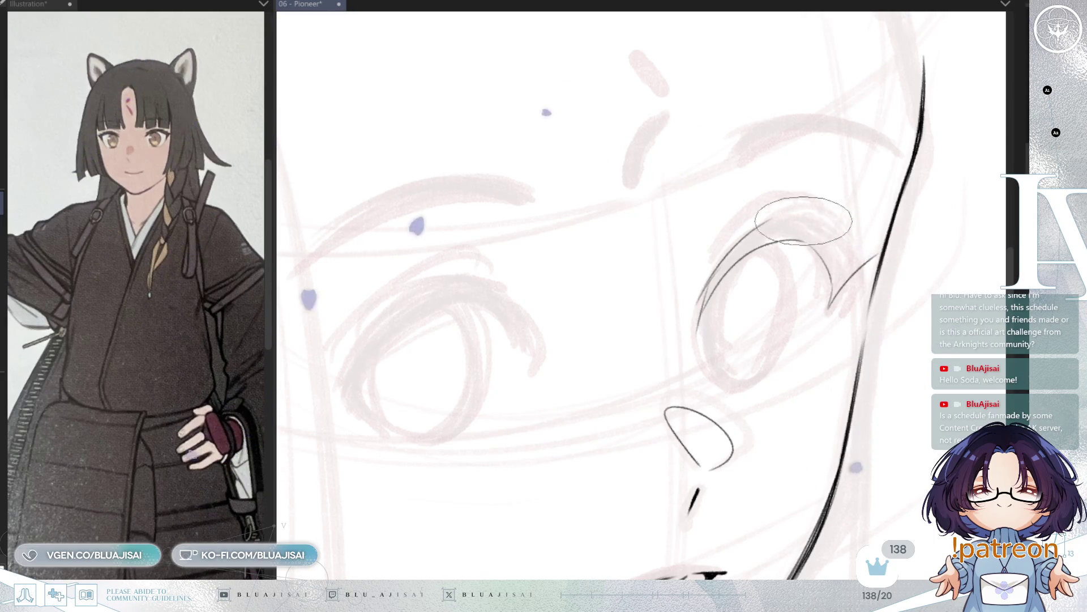
key(h)
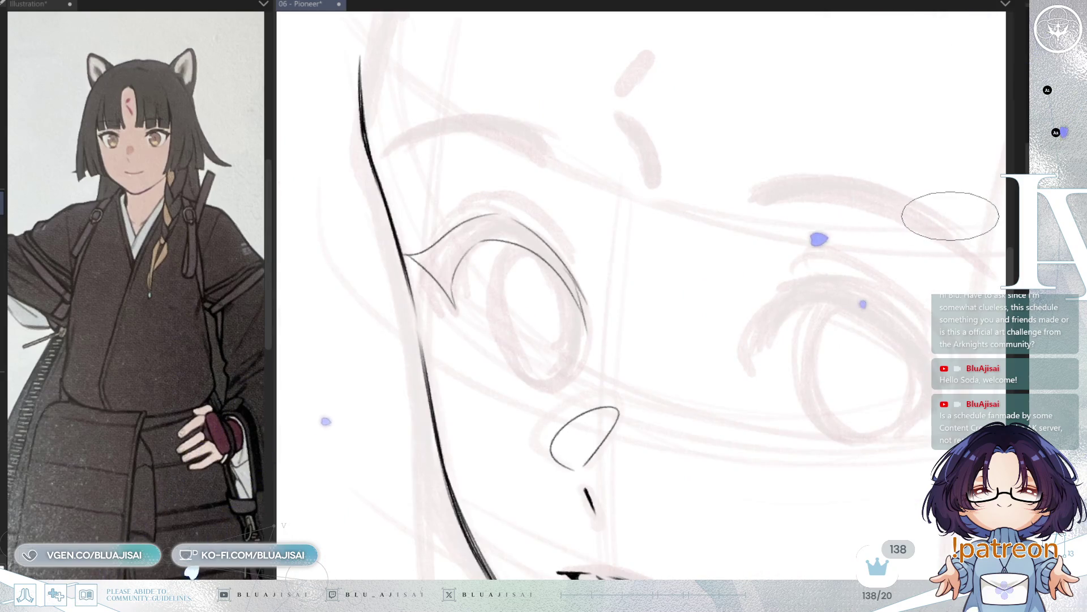
key(h)
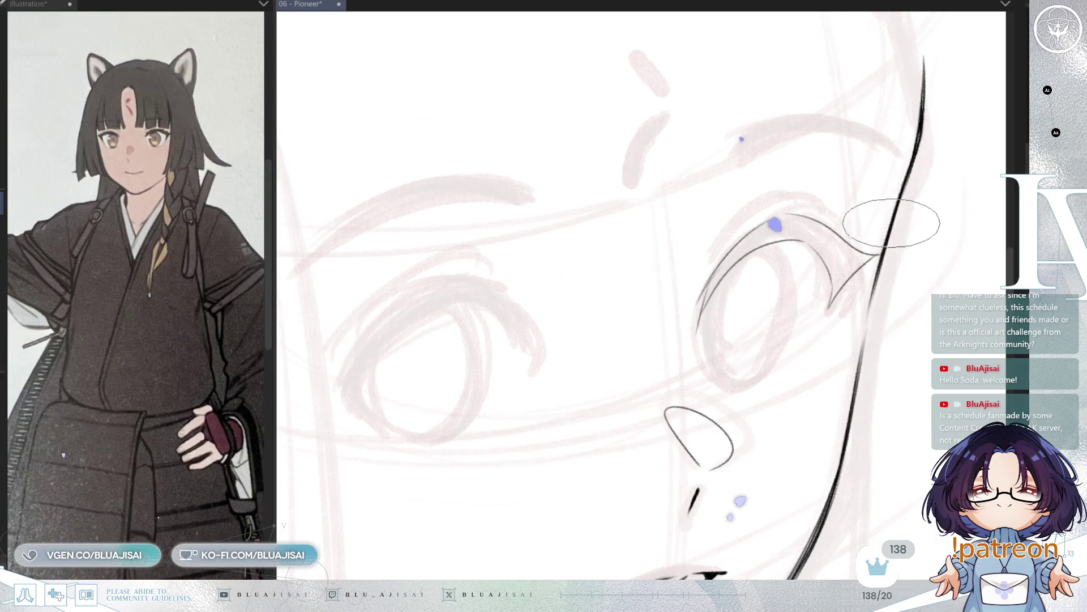
mouse_move(865, 237)
mouse_down()
mouse_move(874, 236)
mouse_move(748, 203)
mouse_move(758, 182)
mouse_up()
Lay a heavier stroke over the upper eyelid, undoing the tail that overshot the face outline.
scroll(757, 183, up, 2)
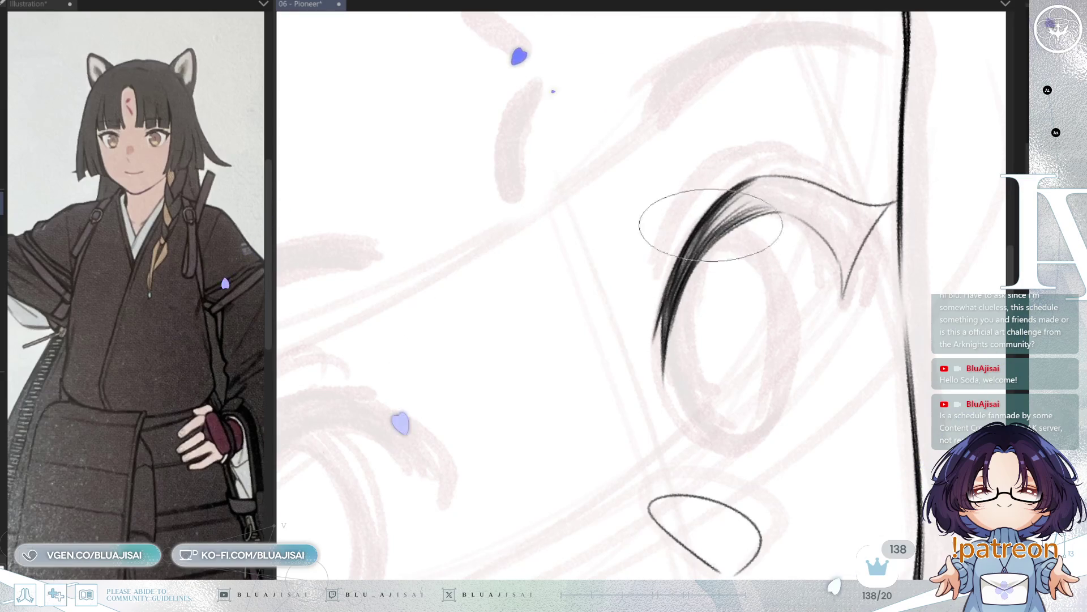
mouse_move(710, 225)
mouse_down()
mouse_move(772, 181)
mouse_move(512, 285)
mouse_up()
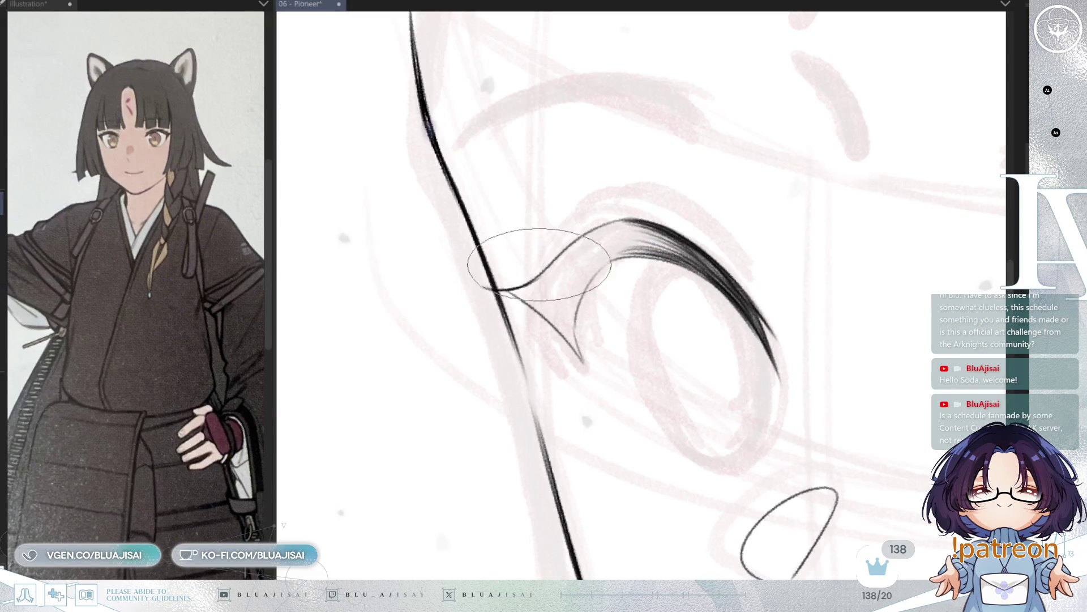
drag(483, 287, 576, 245)
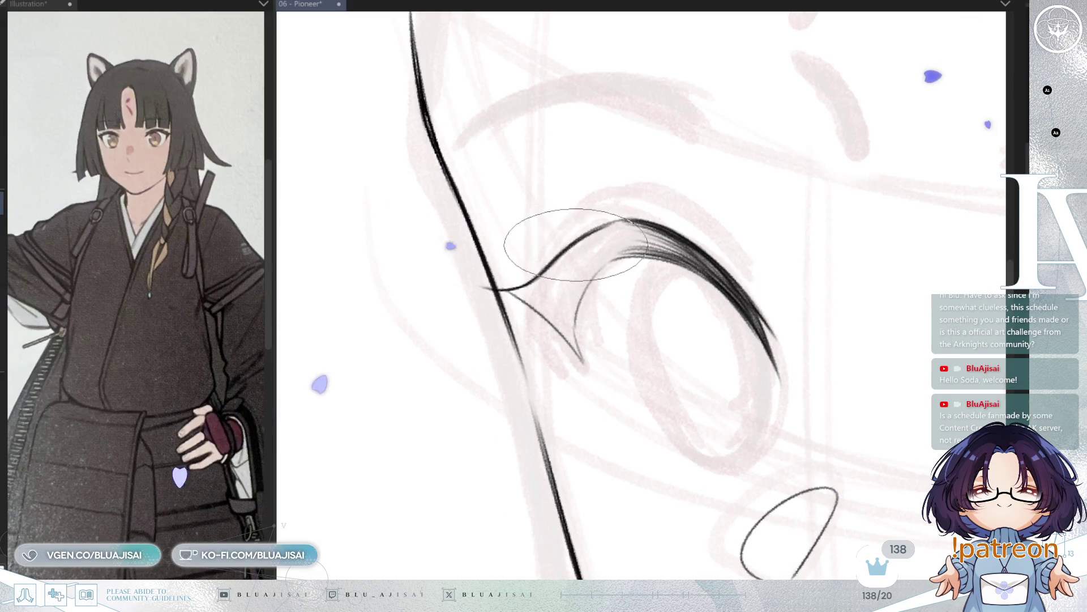
key(ctrl+z)
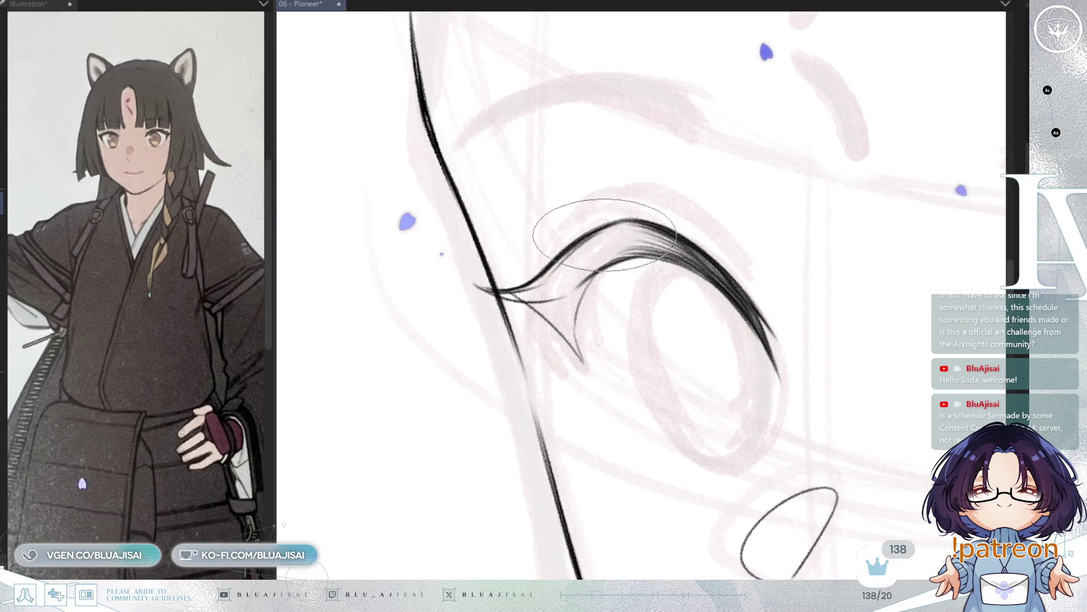
drag(540, 299, 562, 275)
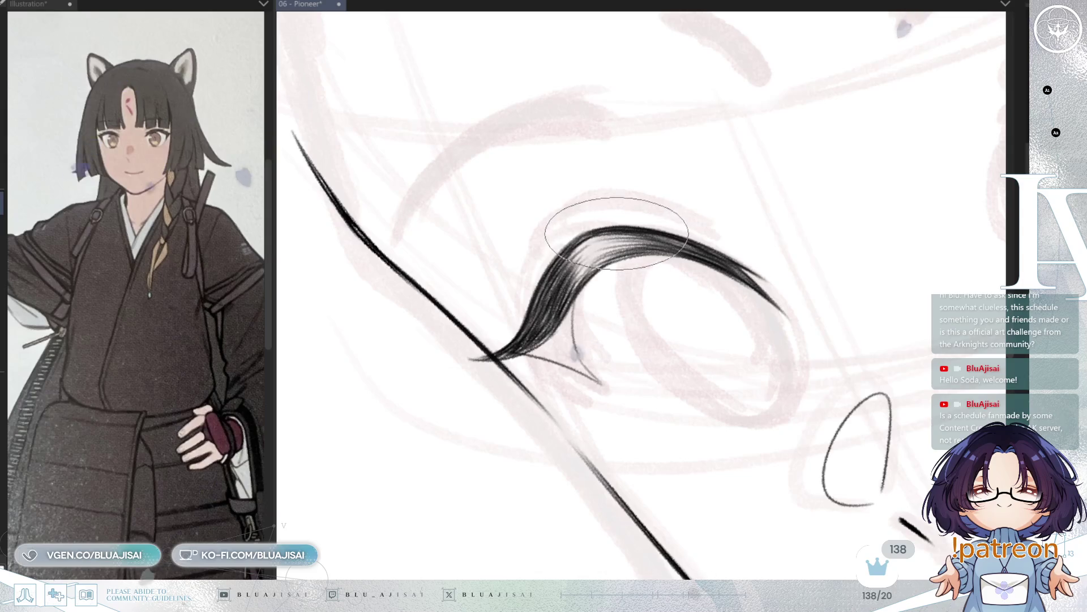
Thicken the lower eye line out to the outer corner, checking it mirrored.
key(asciicircum)
key(asciicircum)
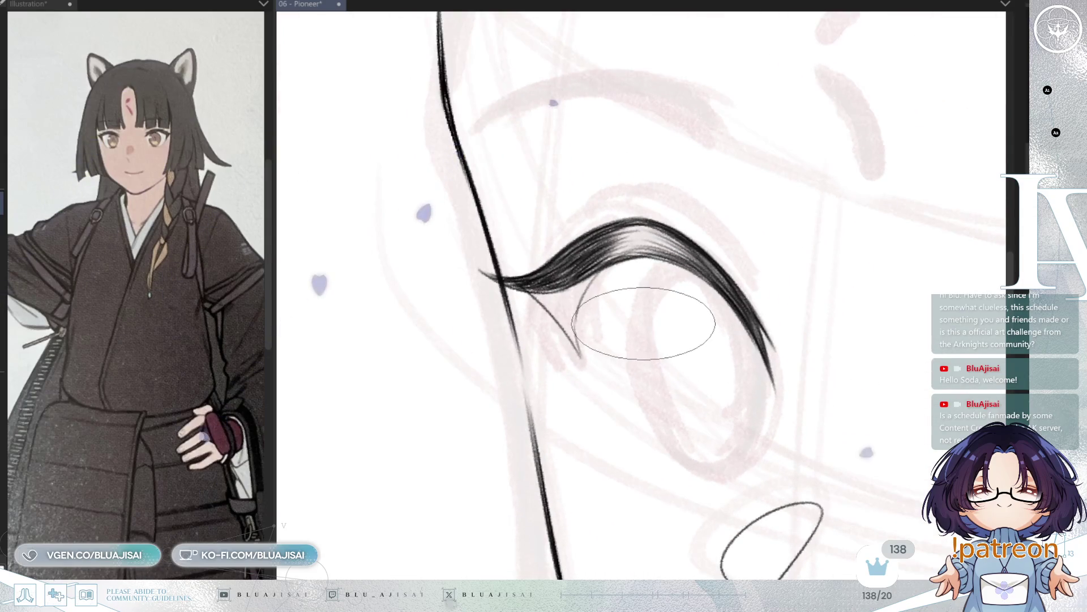
key(h)
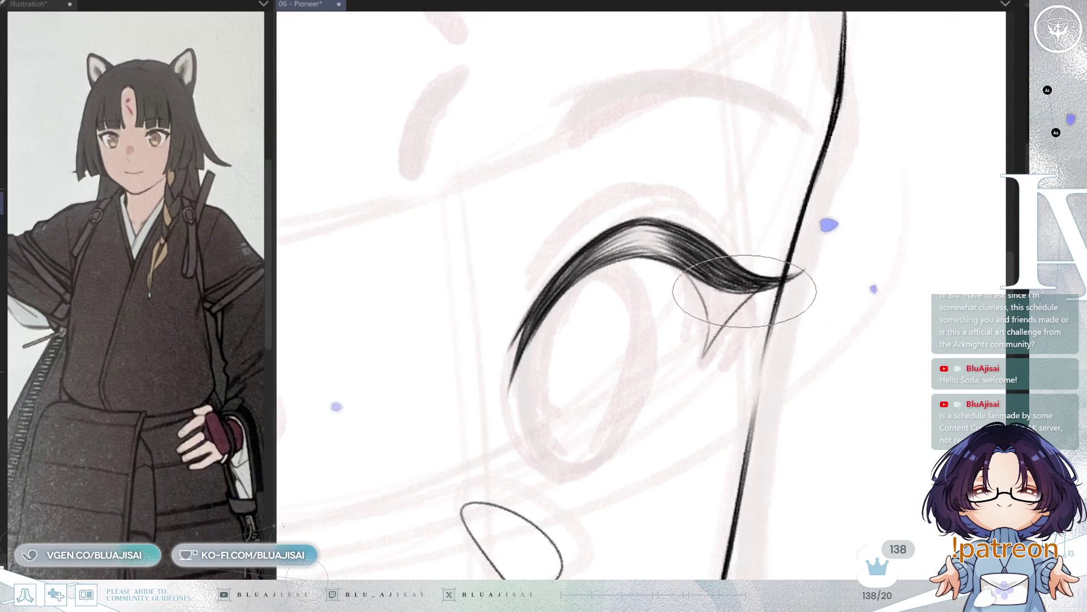
key(asciicircum)
key(asciicircum)
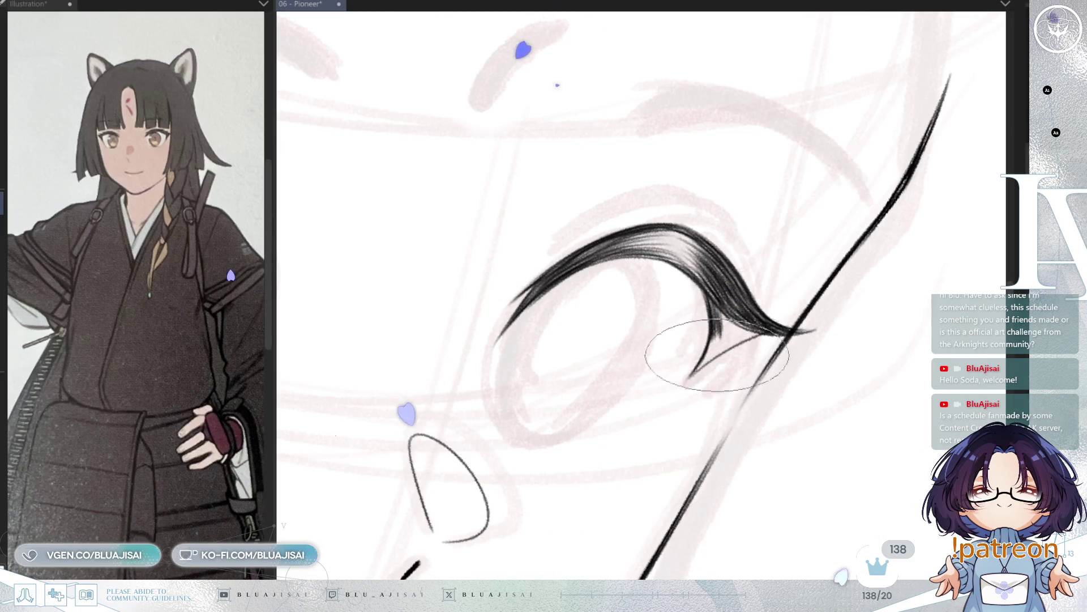
drag(696, 370, 790, 333)
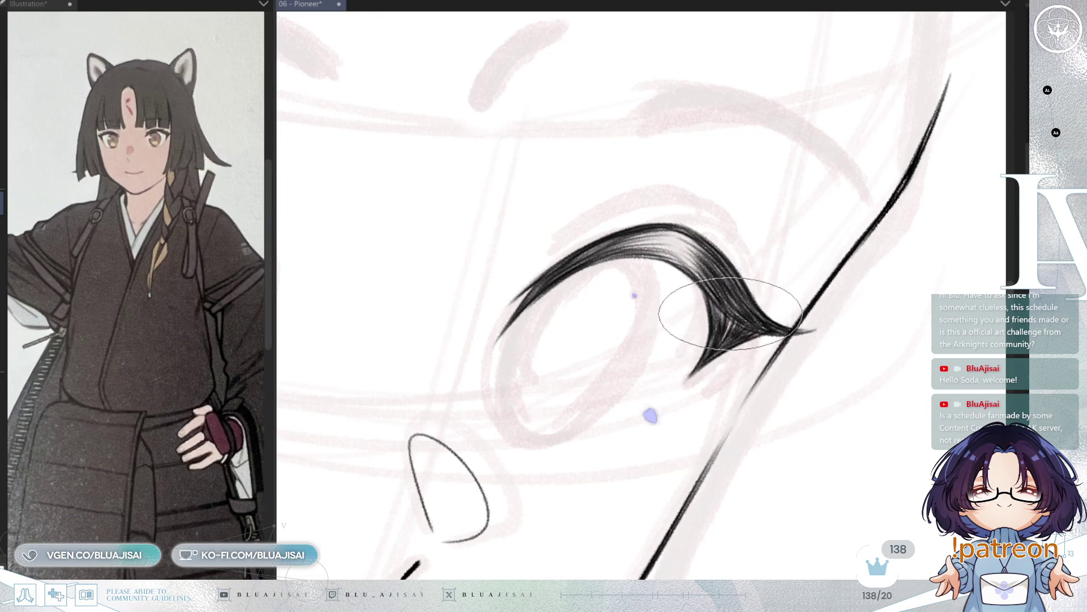
key(h)
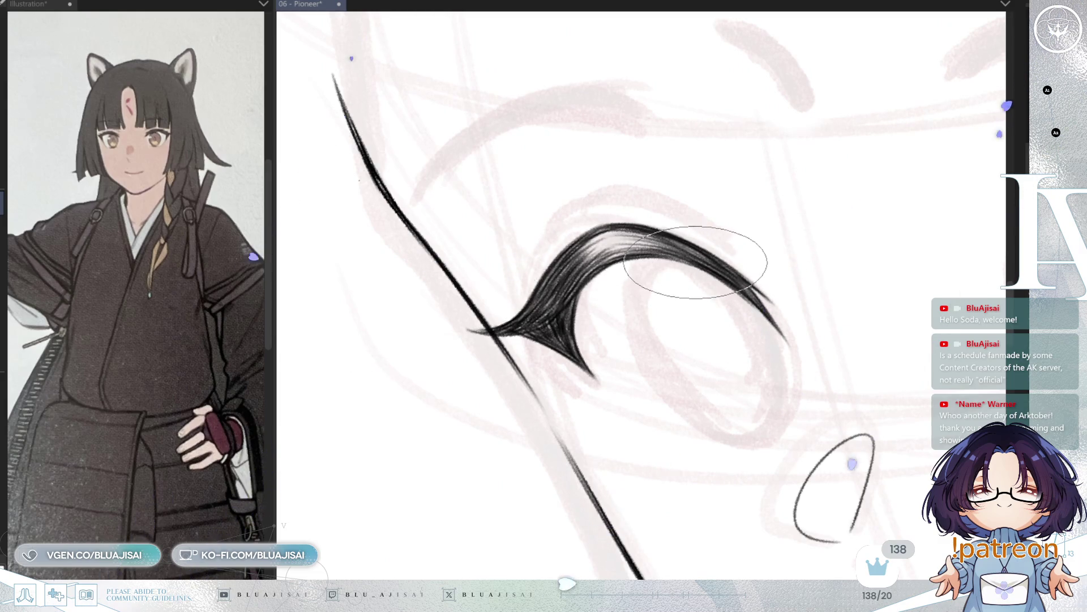
Rotate the face line upright, then erase the small under-eye stroke and restore it.
key(h)
key(minus)
key(minus)
key(minus)
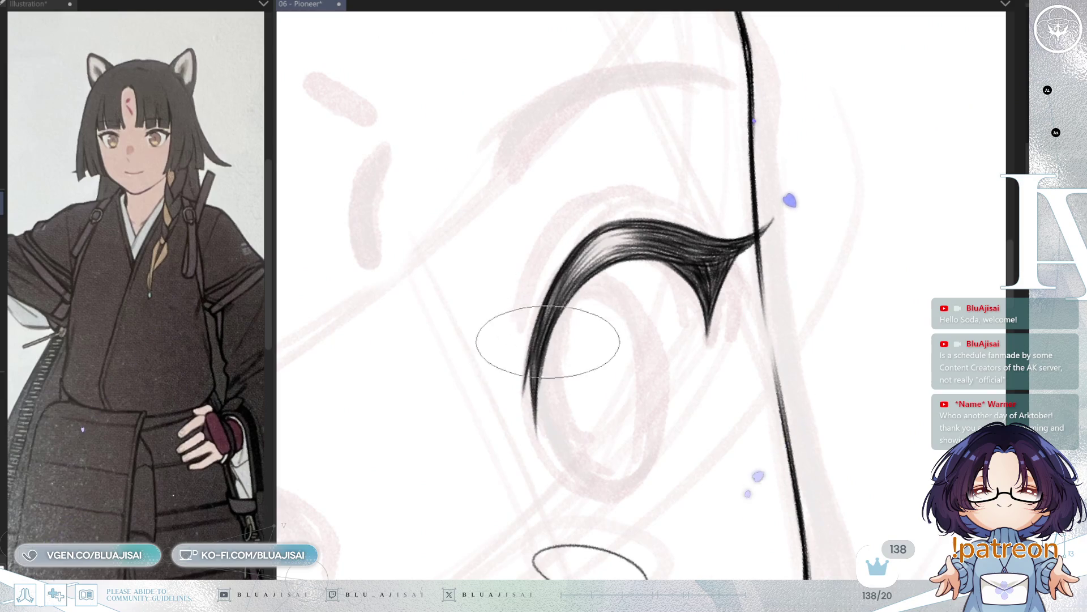
key(minus)
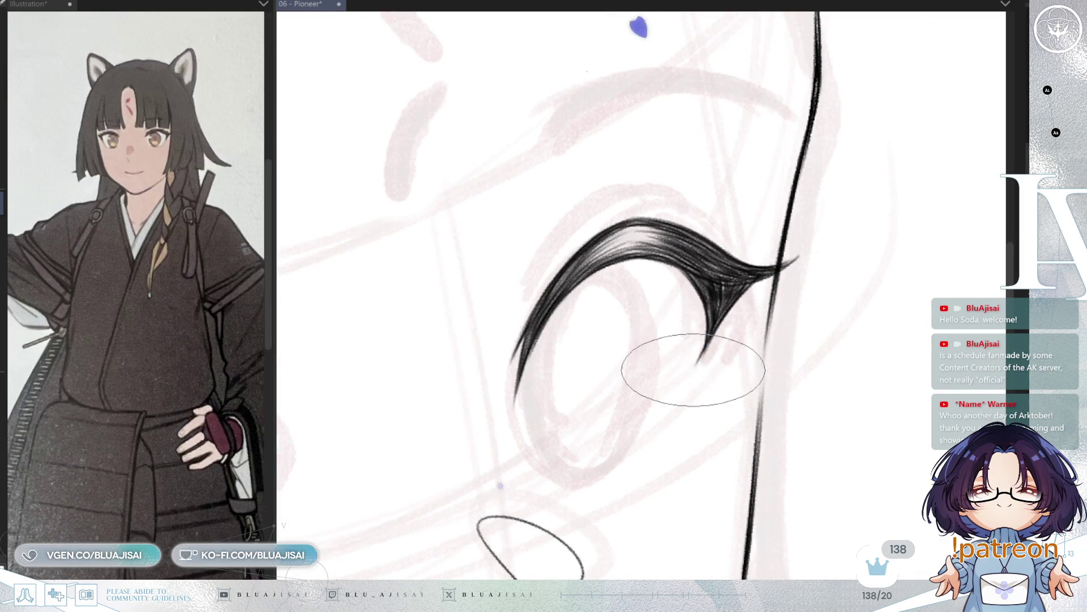
drag(601, 473, 585, 485)
key(ctrl+z)
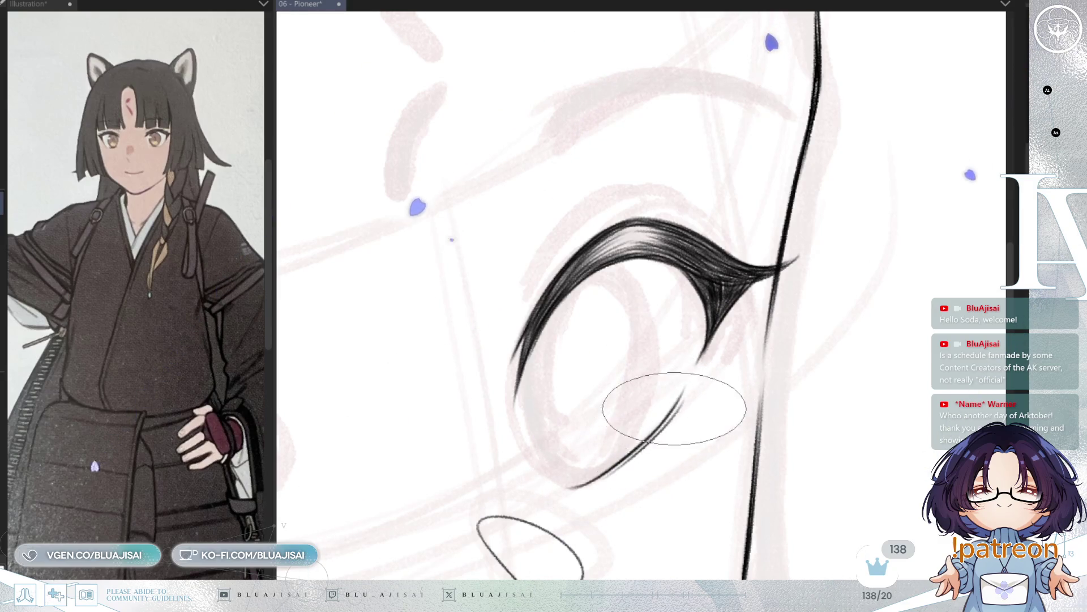
scroll(793, 297, down, 3)
key(h)
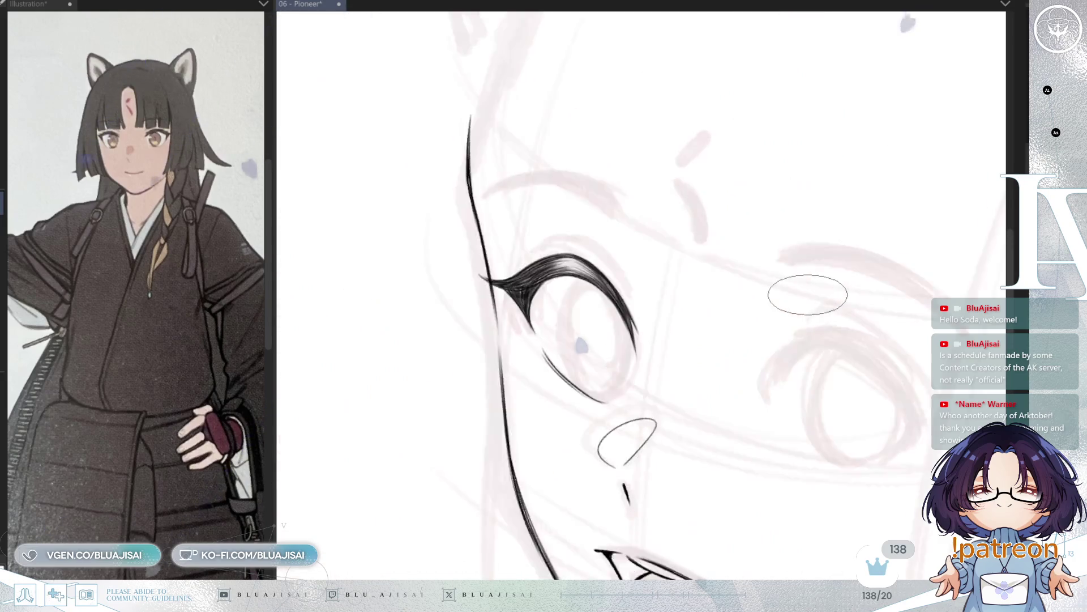
scroll(870, 266, down, 3)
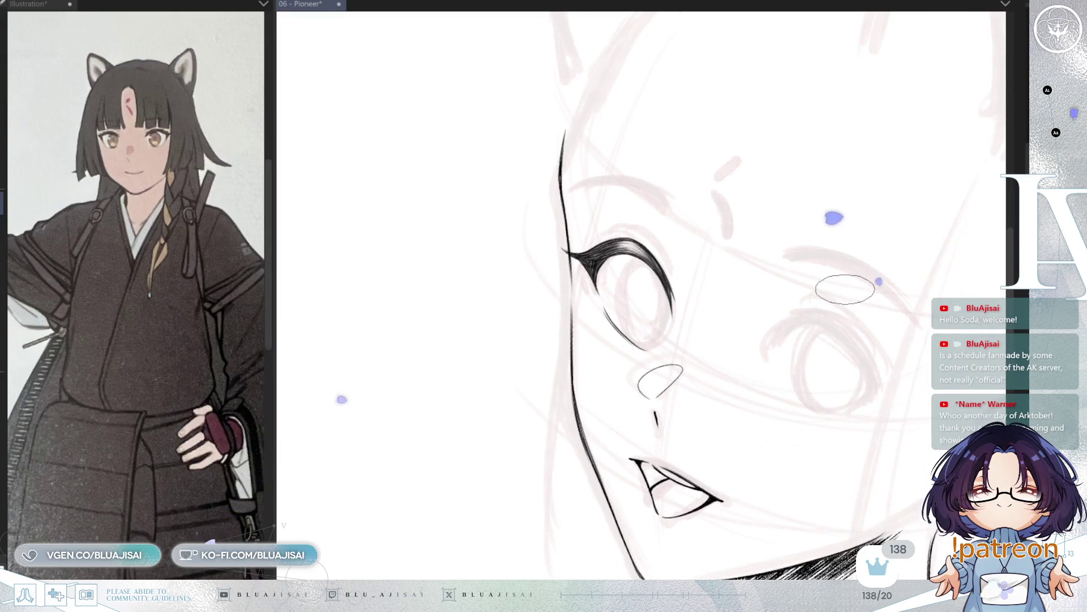
scroll(655, 311, up, 4)
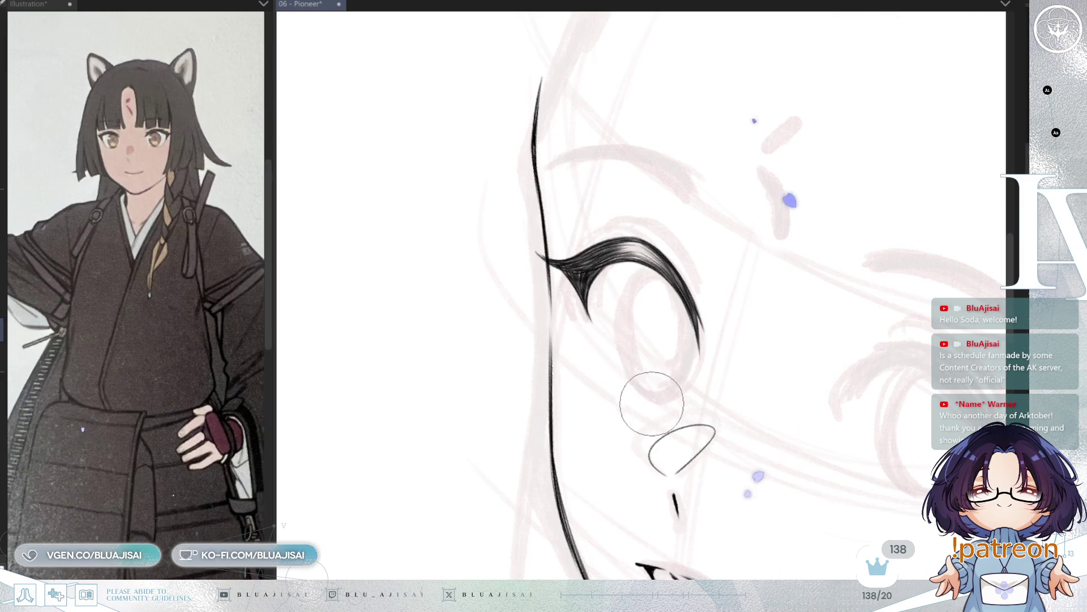
scroll(633, 374, up, 2)
key(h)
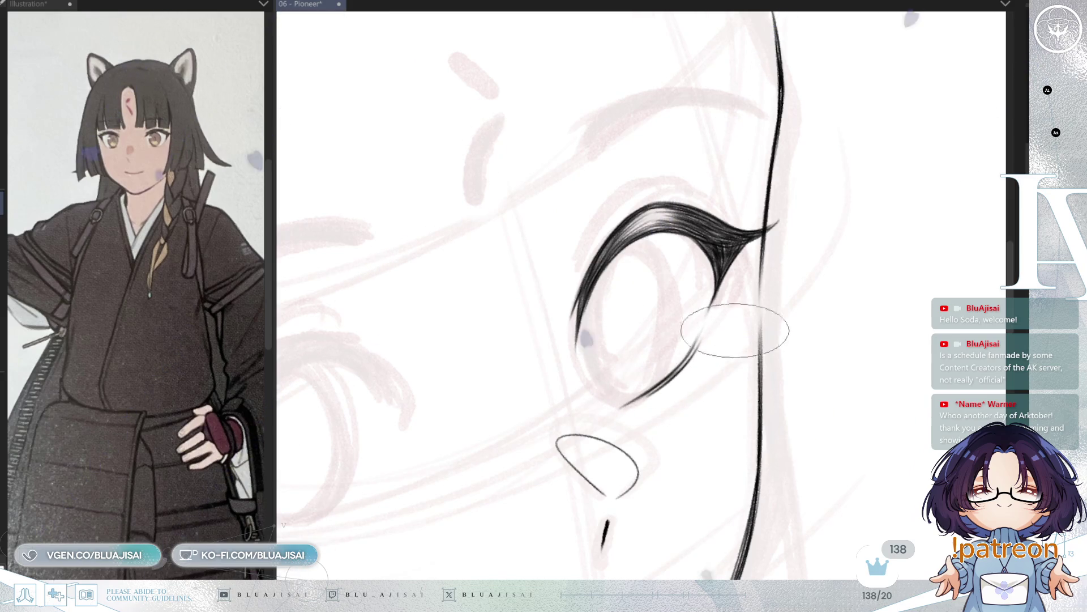
scroll(746, 303, down, 2)
scroll(751, 293, down, 1)
key(h)
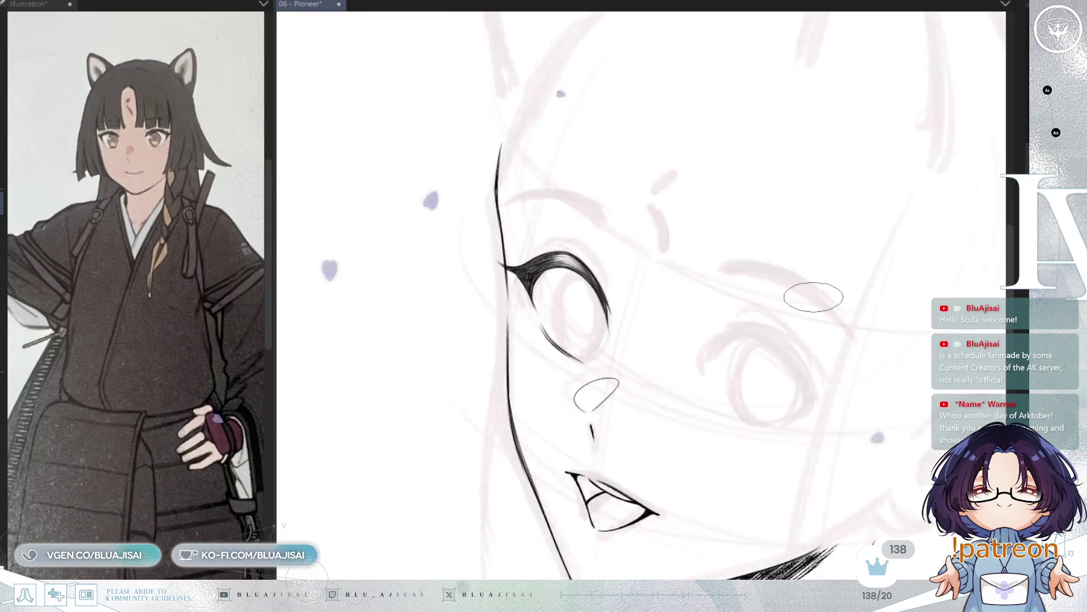
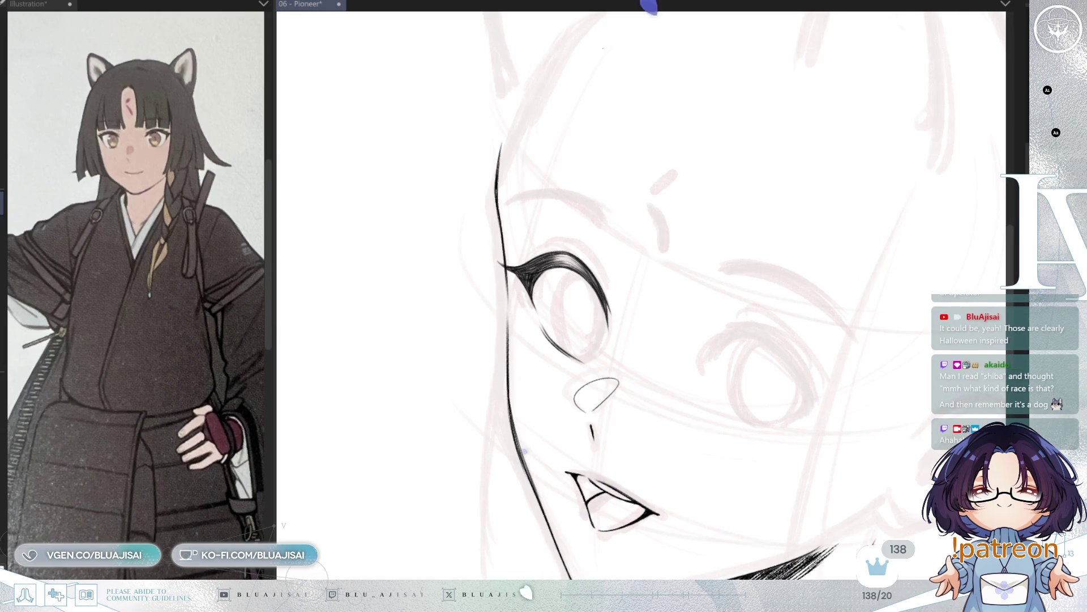
Angle the eye upright and draw a thin lash stroke above the upper eyelid.
scroll(643, 131, up, 2)
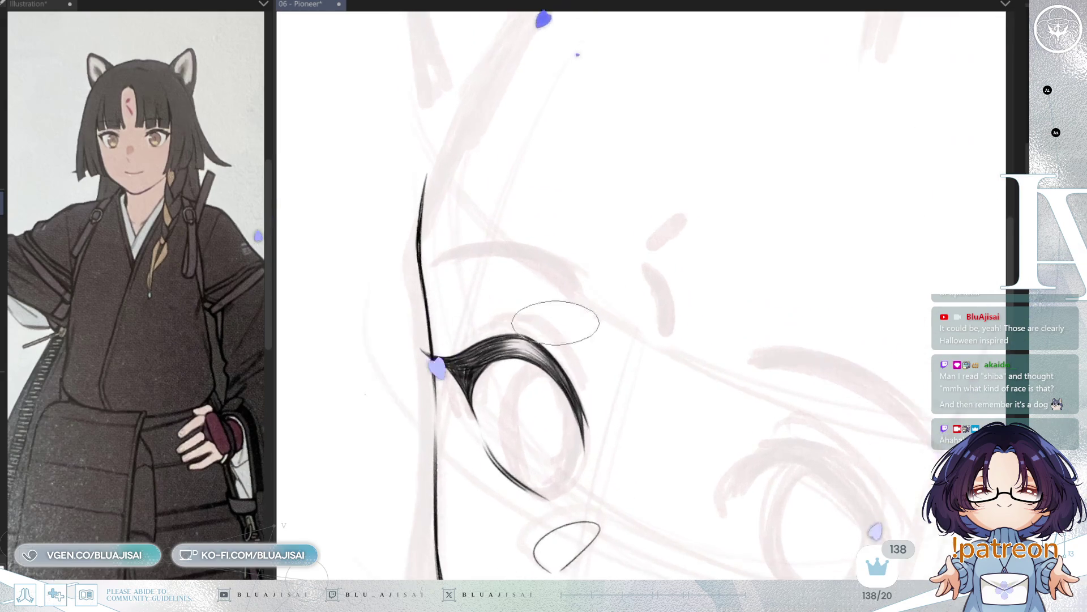
drag(457, 363, 408, 425)
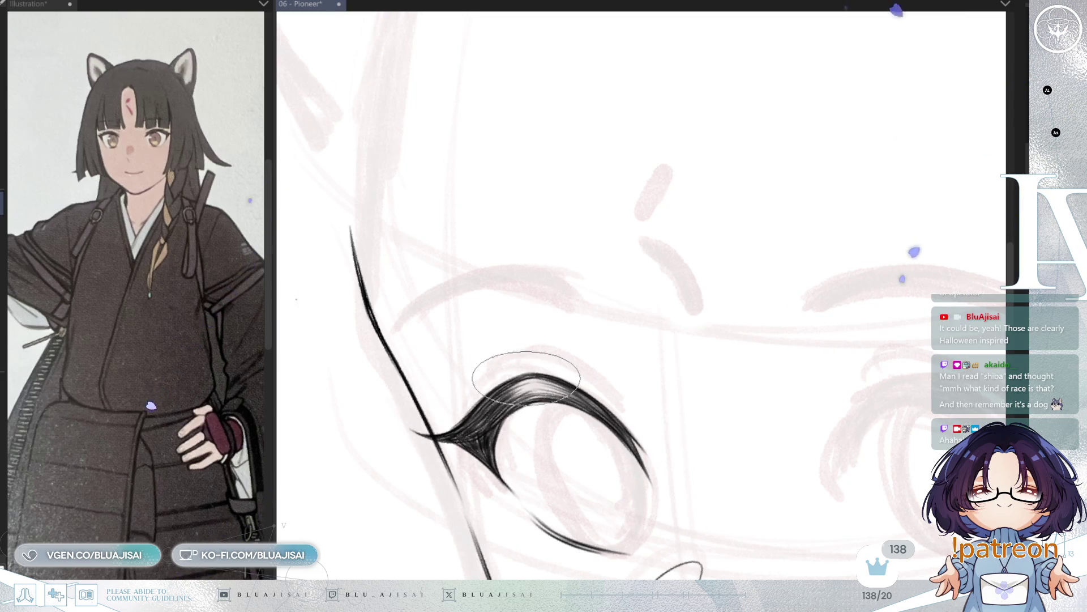
key(-)
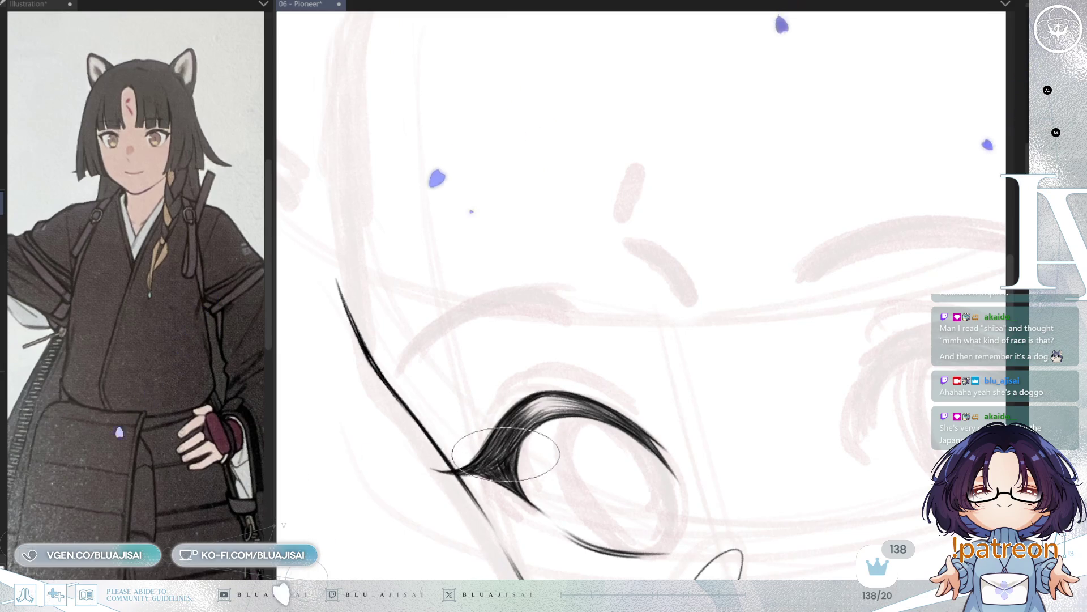
key(asciicircum)
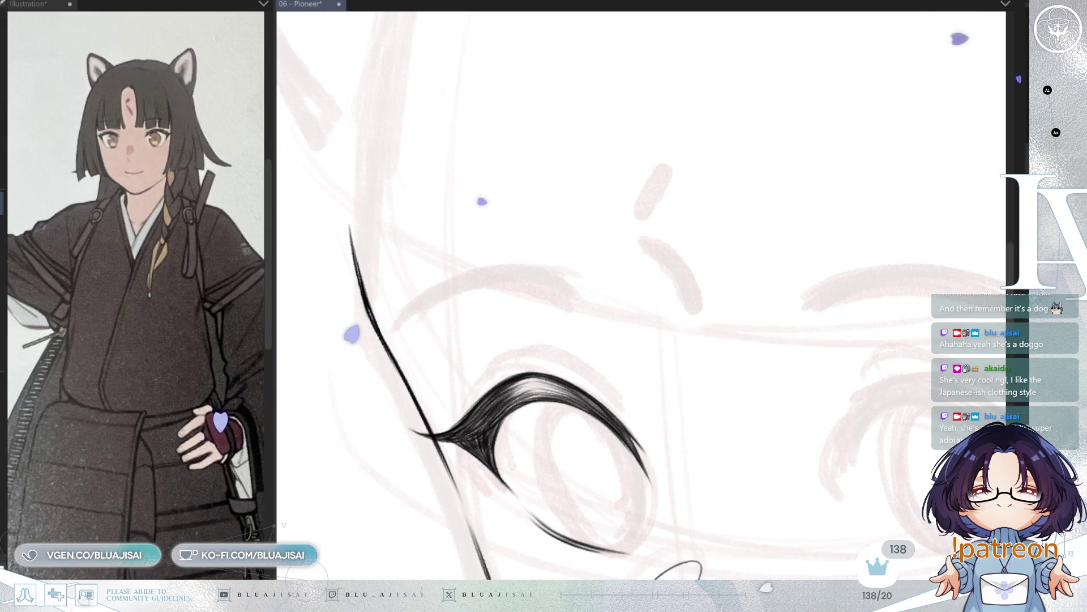
mouse_move(706, 202)
mouse_down()
mouse_move(736, 402)
mouse_move(657, 295)
mouse_up()
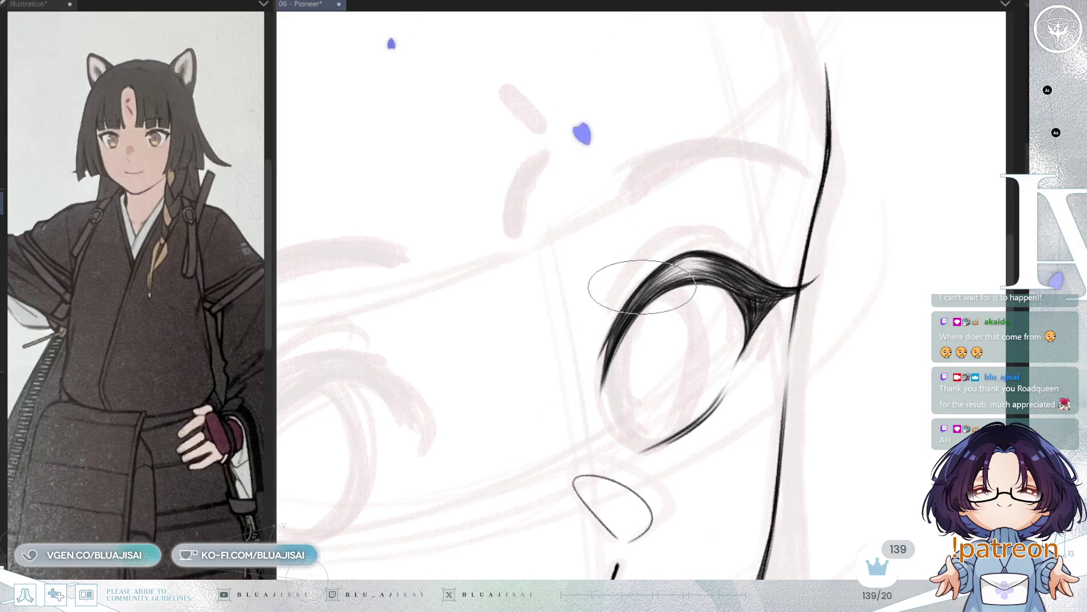
mouse_move(679, 250)
mouse_down()
mouse_move(685, 239)
mouse_move(757, 243)
mouse_up()
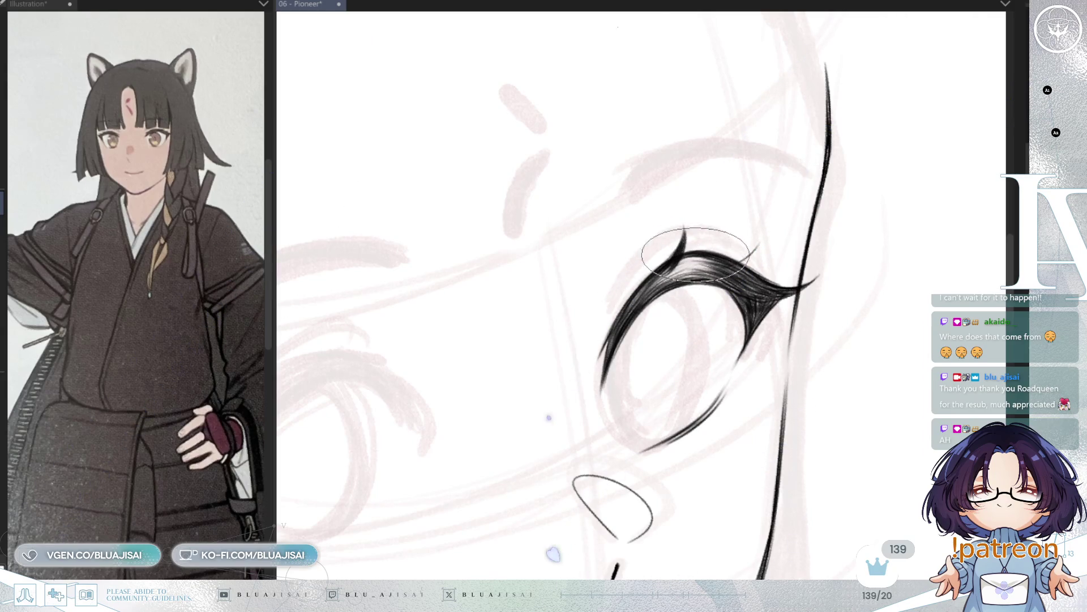
Add two more tapered lash strokes rising above the upper lashes.
drag(702, 265, 726, 223)
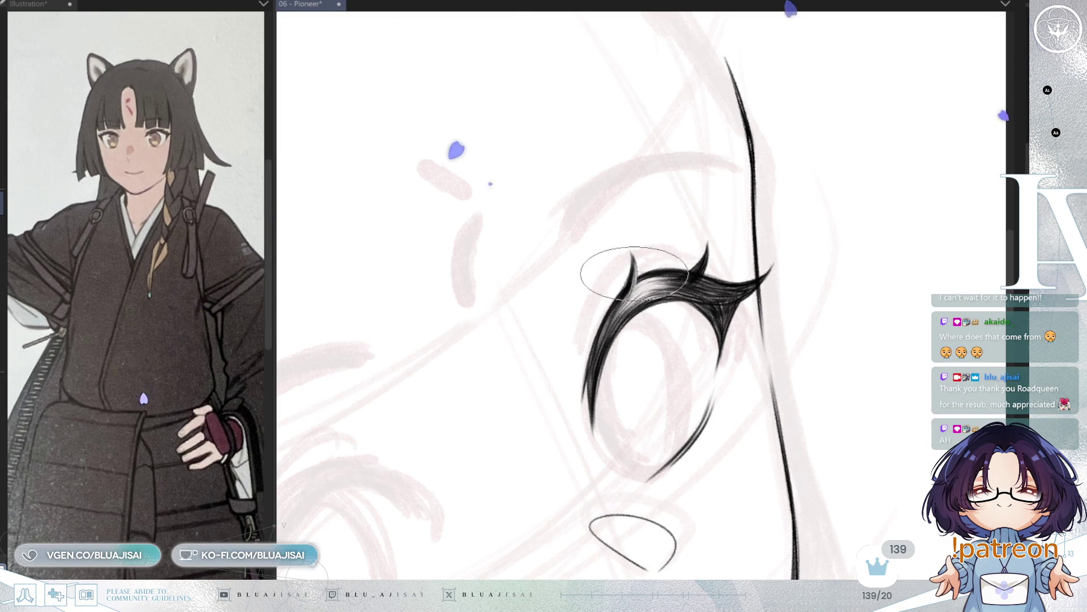
drag(711, 260, 692, 261)
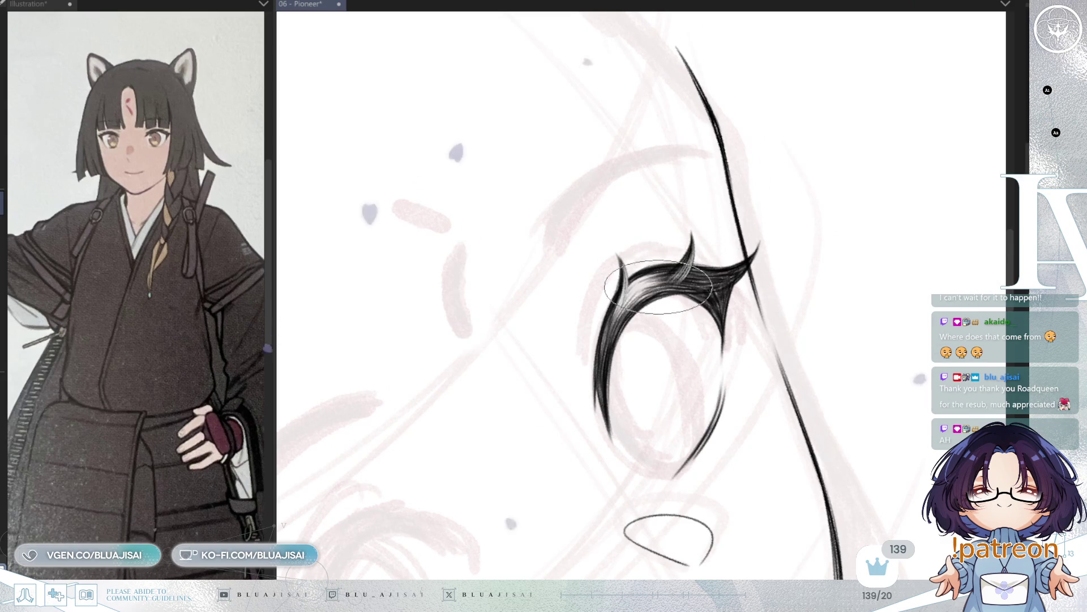
drag(659, 287, 724, 239)
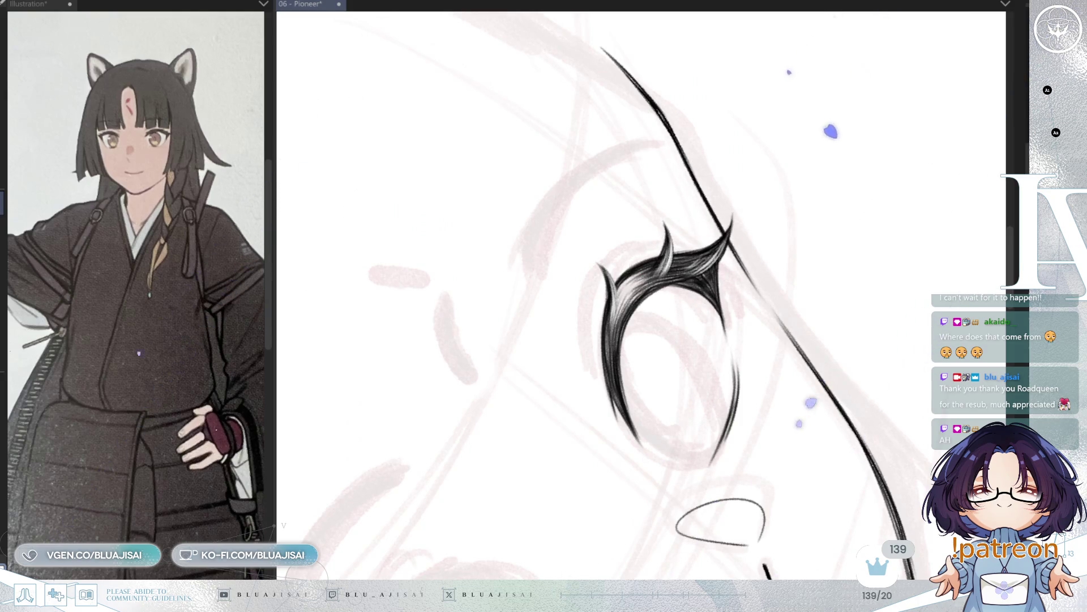
drag(862, 257, 833, 269)
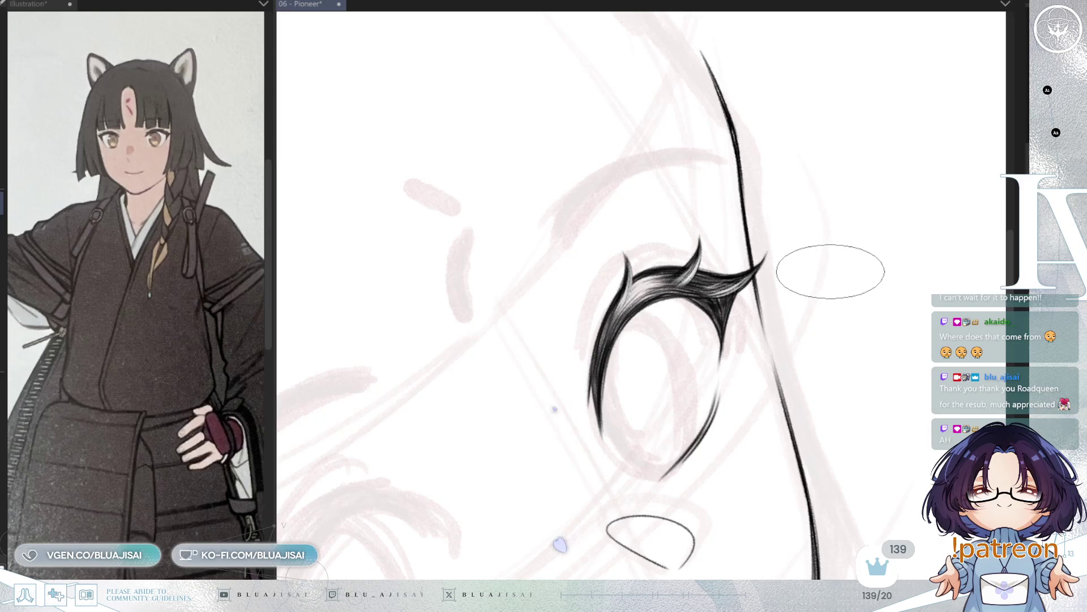
key(h)
key(h)
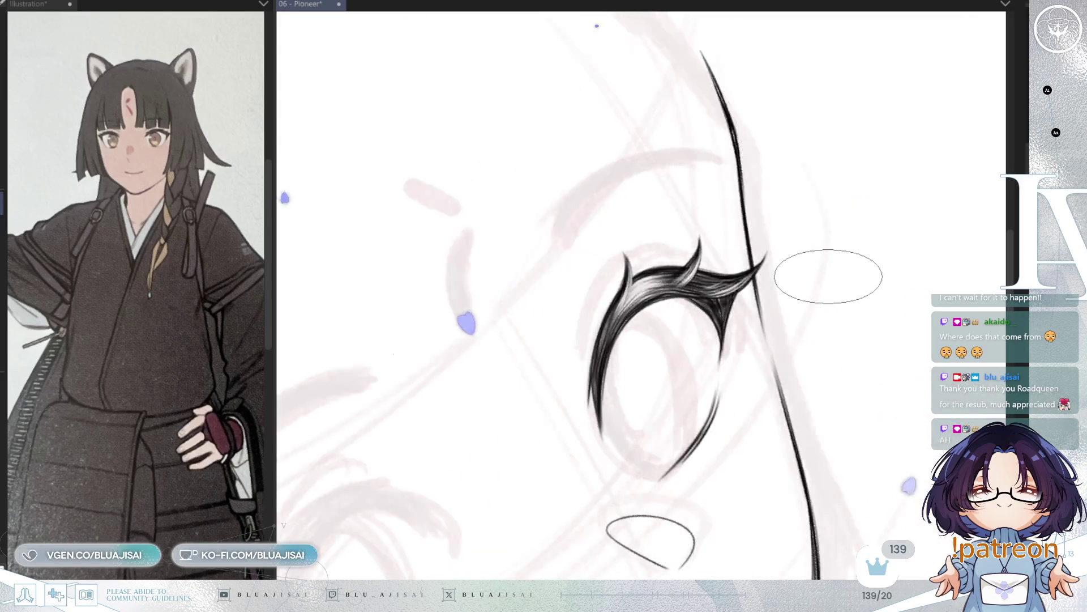
key(asciicircum)
key(asciicircum)
drag(657, 263, 564, 335)
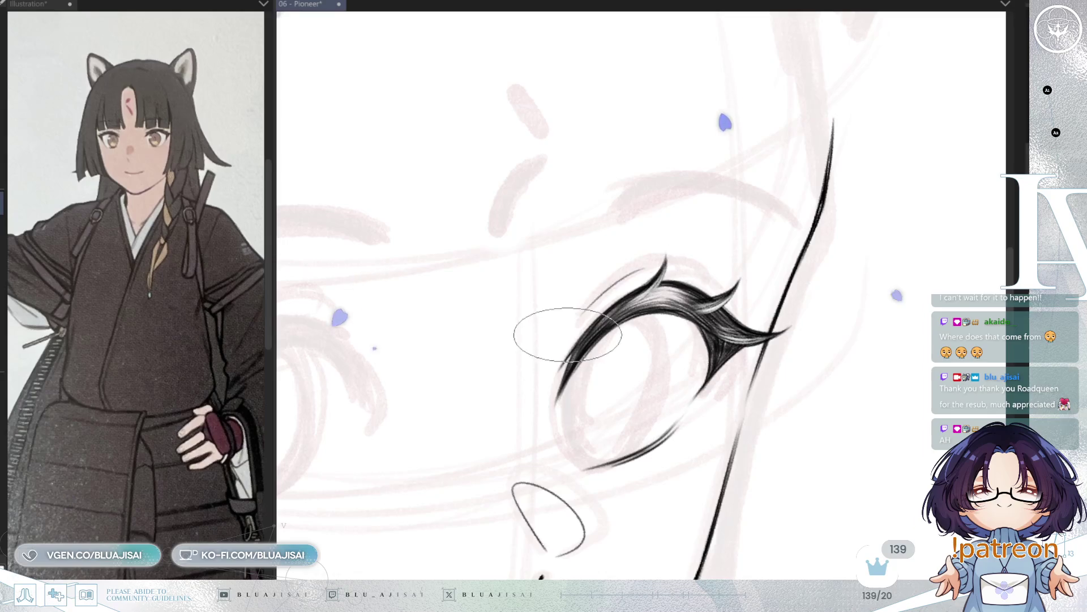
drag(636, 256, 569, 342)
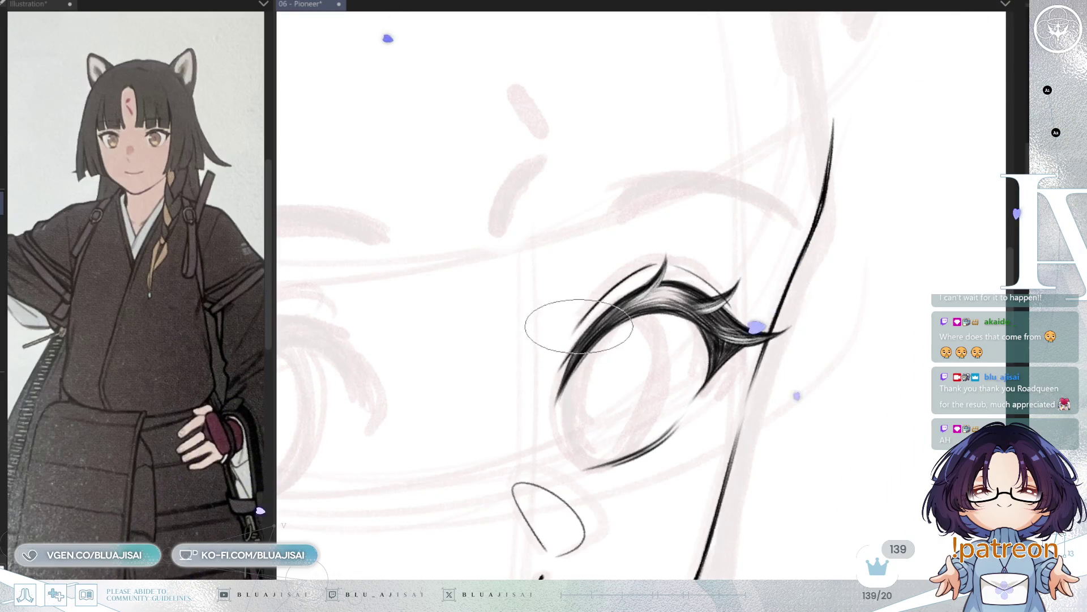
Mirror, rotate and zoom the view to check the new lashes with the face upright.
key(h)
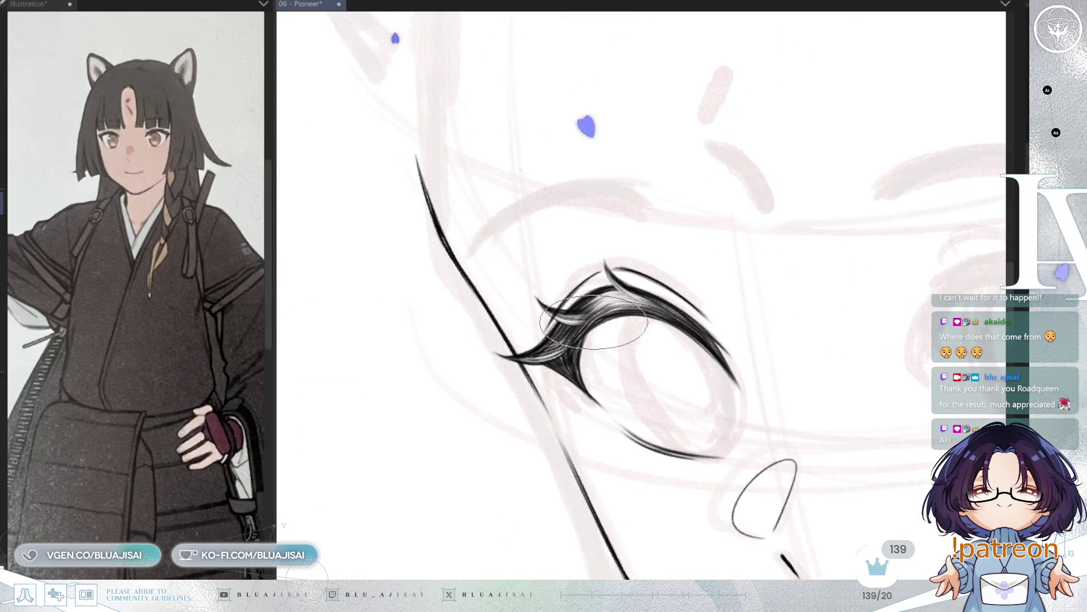
drag(597, 26, 599, 283)
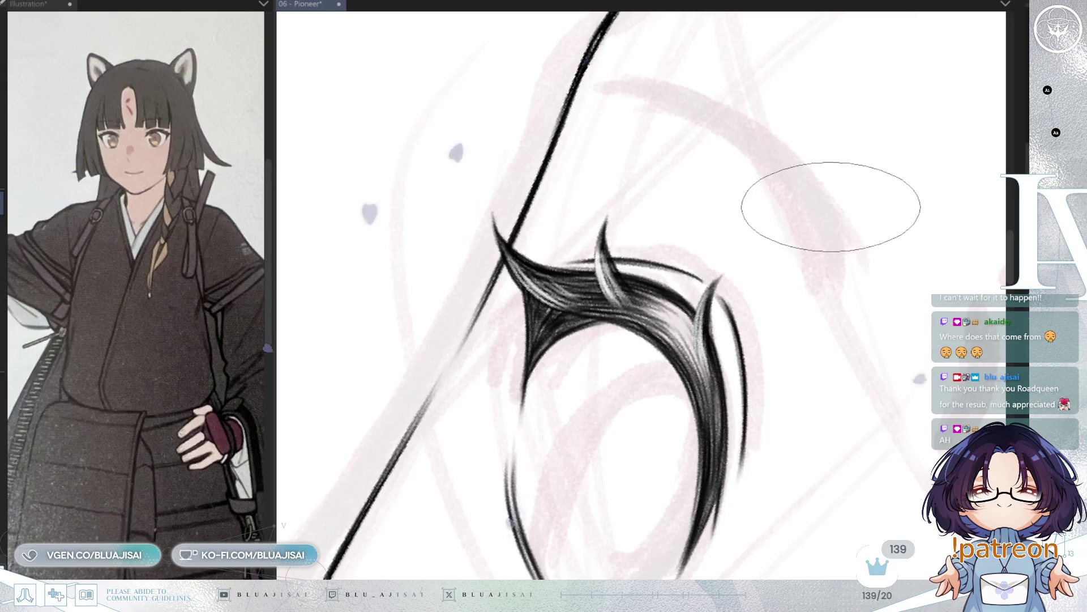
scroll(814, 207, down, 3)
drag(848, 214, 912, 201)
scroll(769, 296, up, 5)
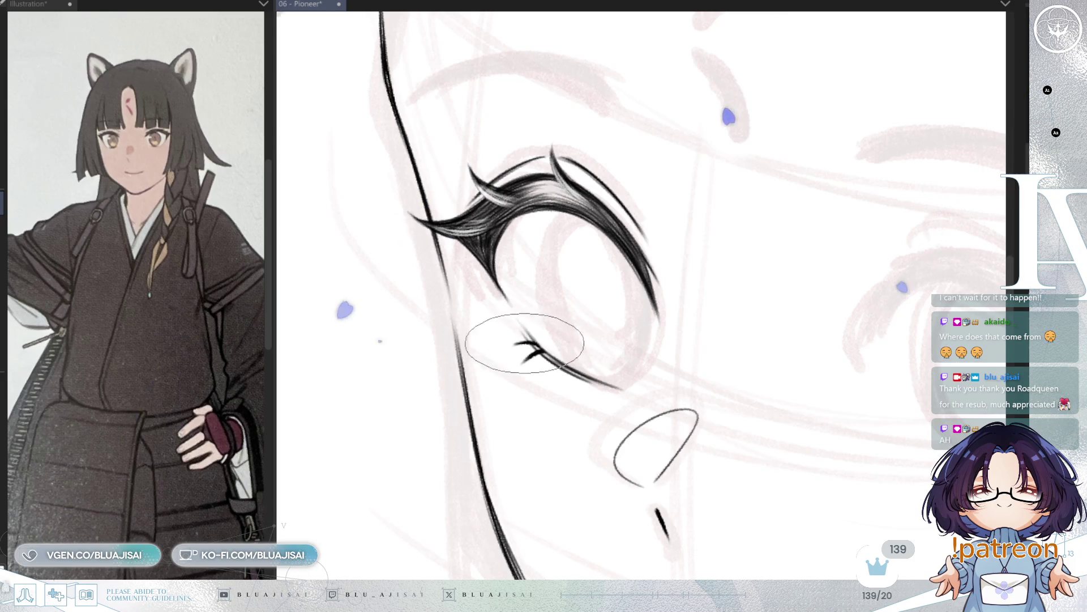
mouse_move(550, 333)
mouse_down()
mouse_move(546, 315)
mouse_move(680, 317)
mouse_move(787, 262)
mouse_up()
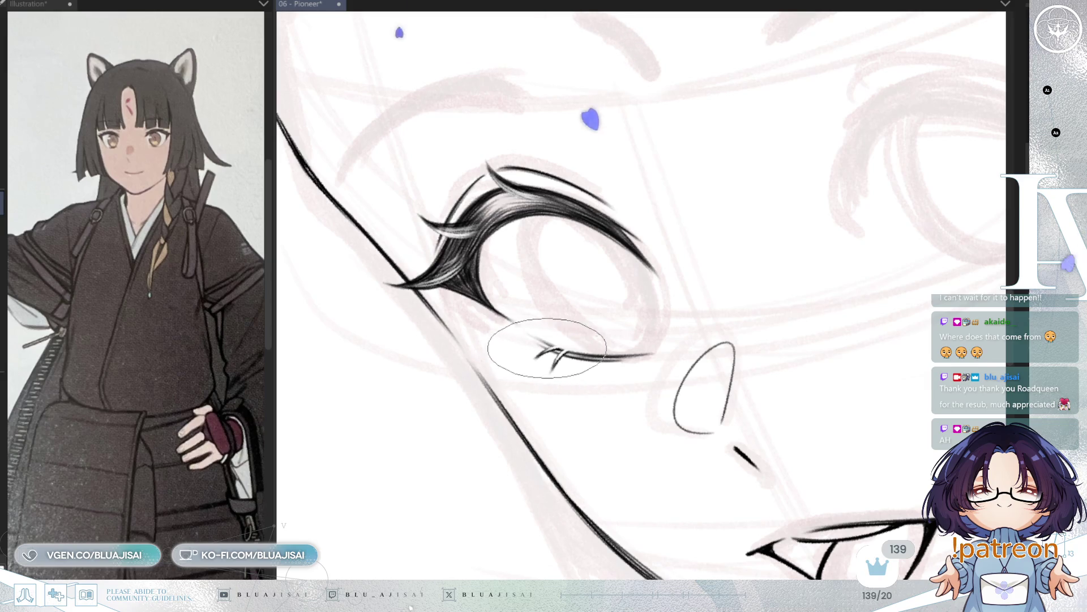
scroll(569, 355, down, 3)
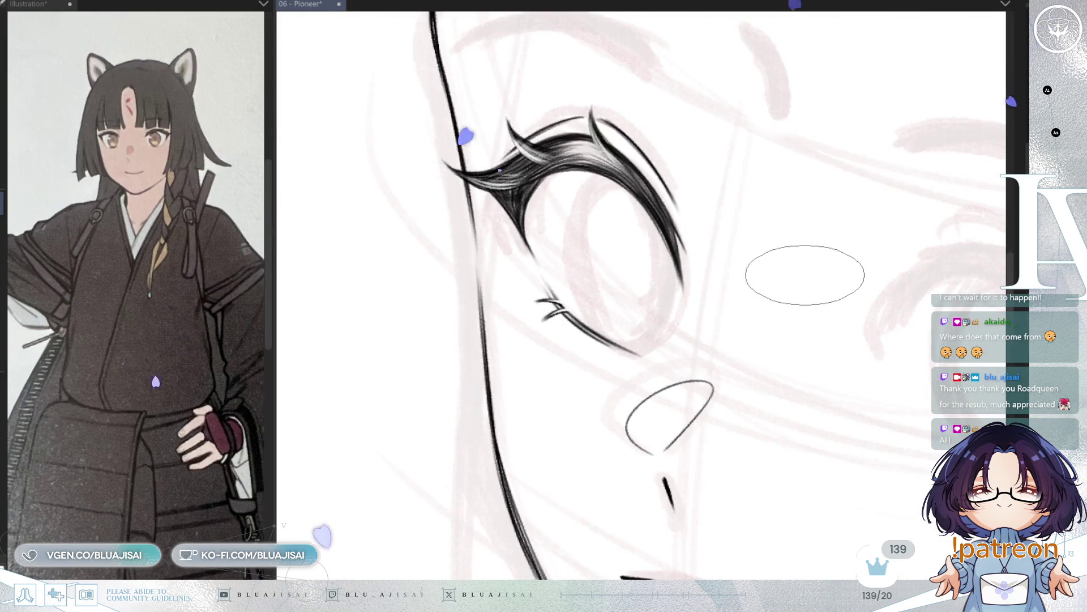
scroll(832, 260, up, 3)
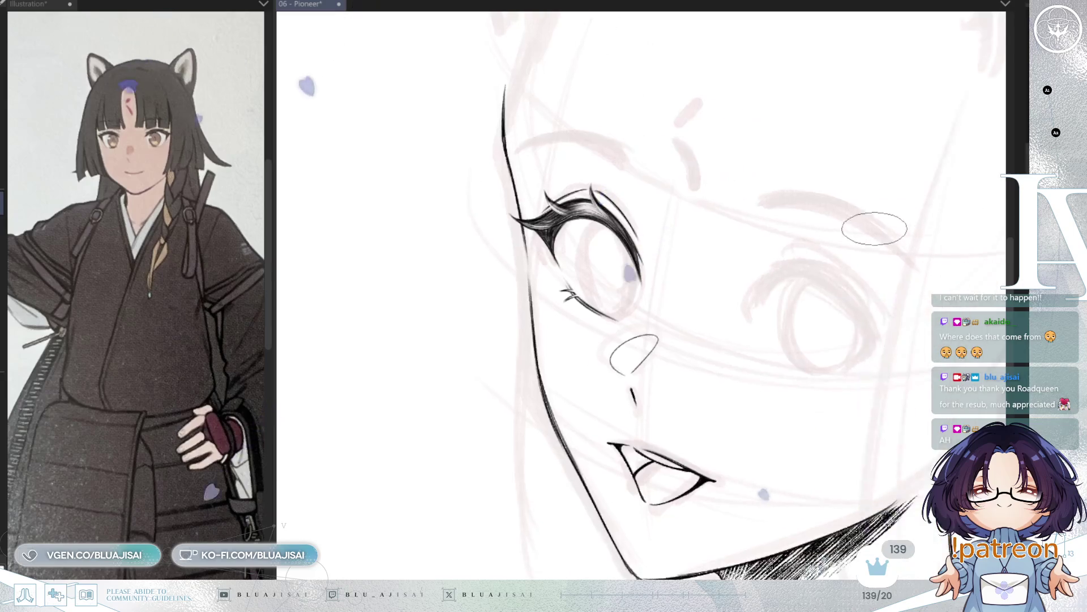
key(h)
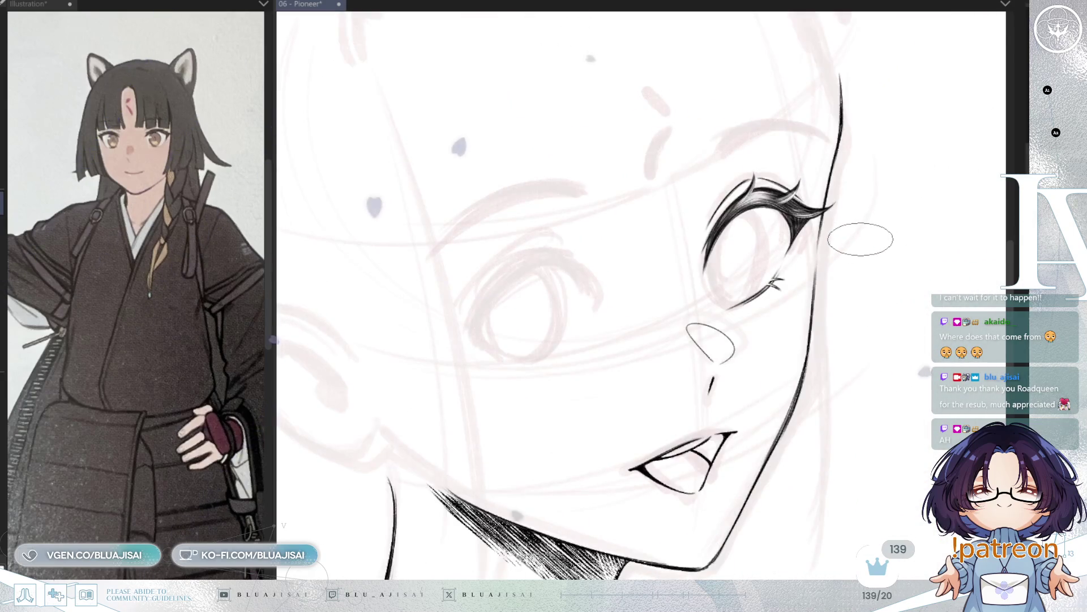
scroll(848, 247, up, 2)
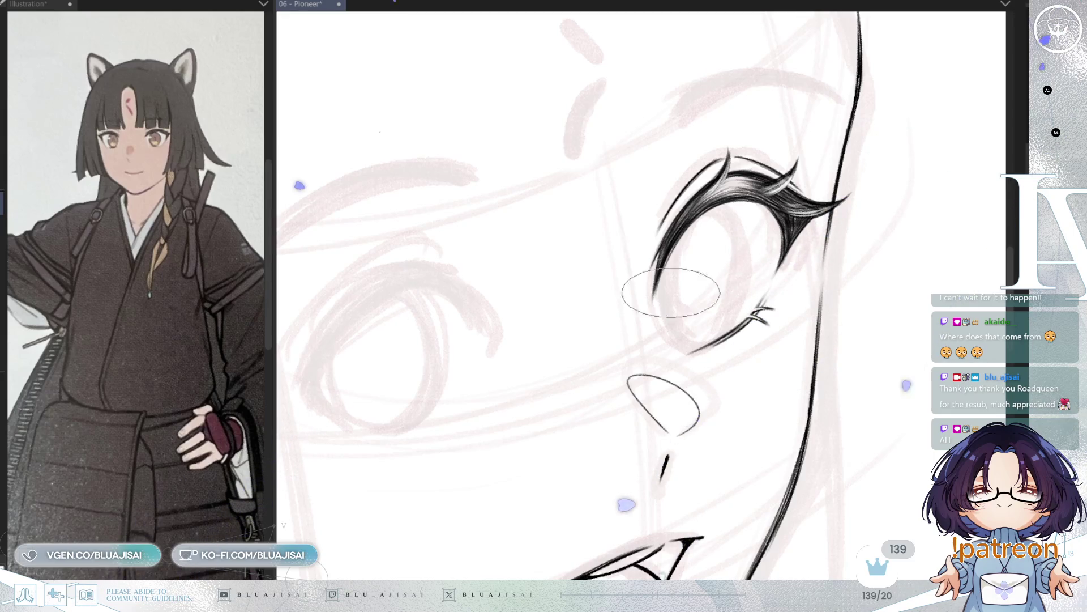
drag(607, 287, 772, 296)
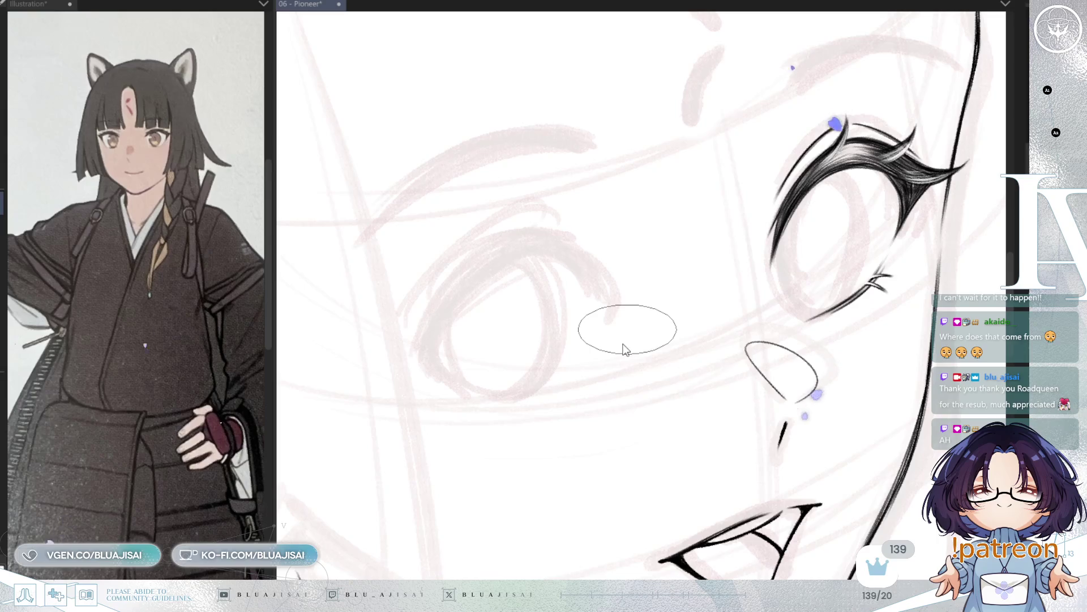
Save, then ink the second eye's upper eyelid curve, redrawing it slightly longer.
key(ctrl+s)
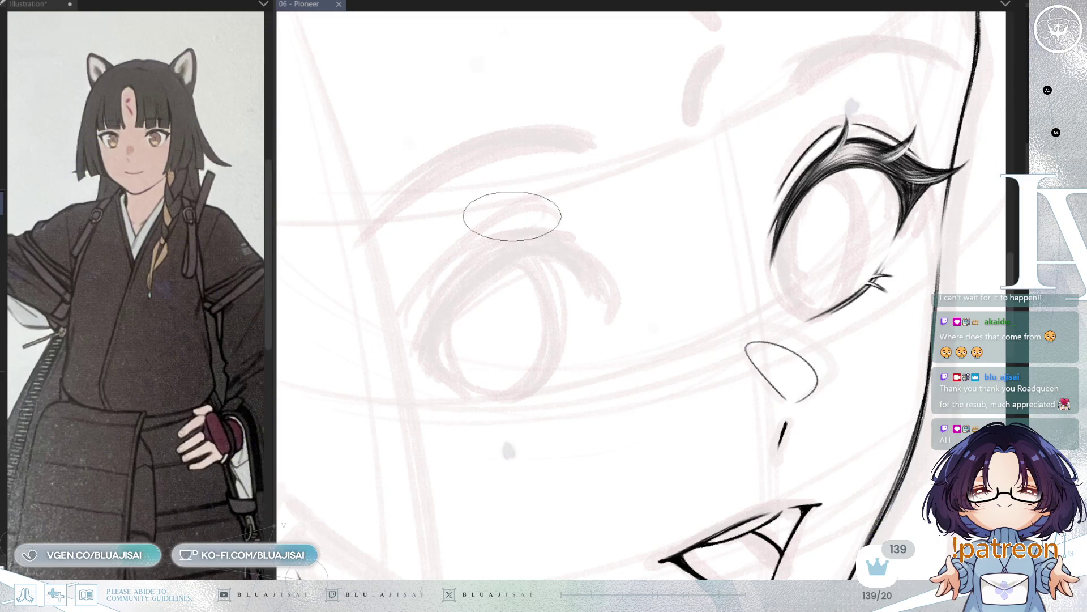
drag(518, 257, 600, 265)
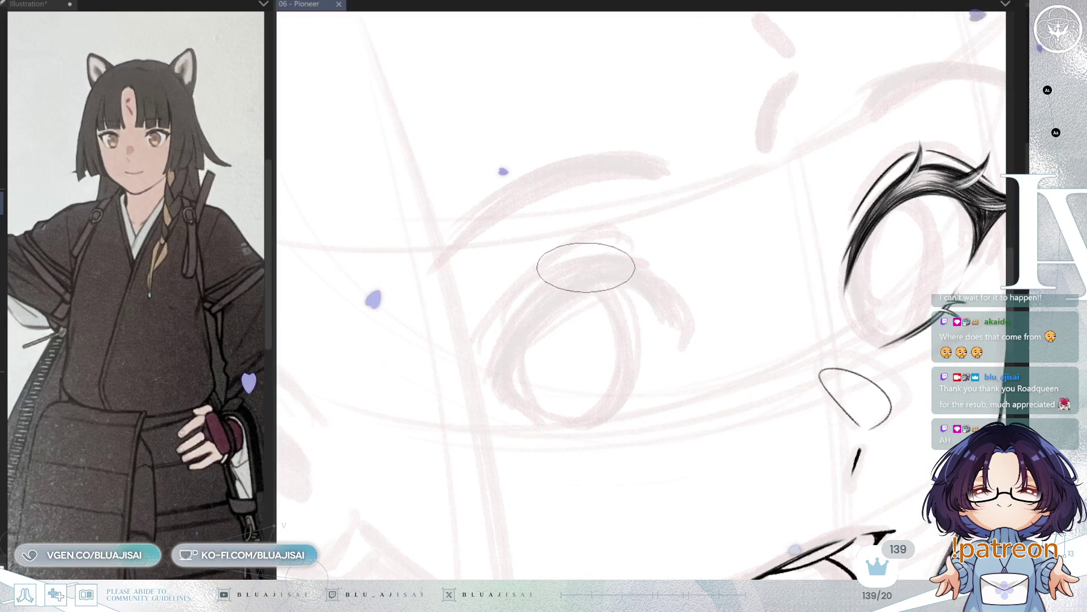
mouse_move(599, 261)
mouse_down()
mouse_move(459, 396)
mouse_move(506, 373)
mouse_up()
key(ctrl+z)
drag(440, 399, 507, 375)
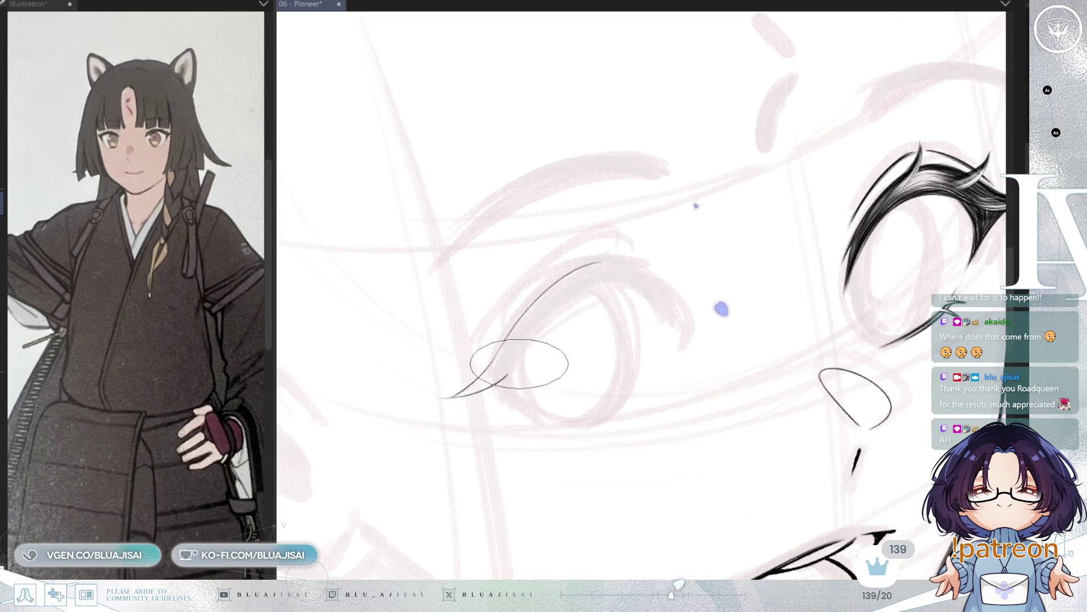
key(ctrl+z)
mouse_move(440, 398)
mouse_down()
mouse_move(595, 266)
mouse_move(634, 274)
mouse_up()
Extend the upper eyelid line down-left toward the eye's inner corner.
key(h)
key(minus)
key(minus)
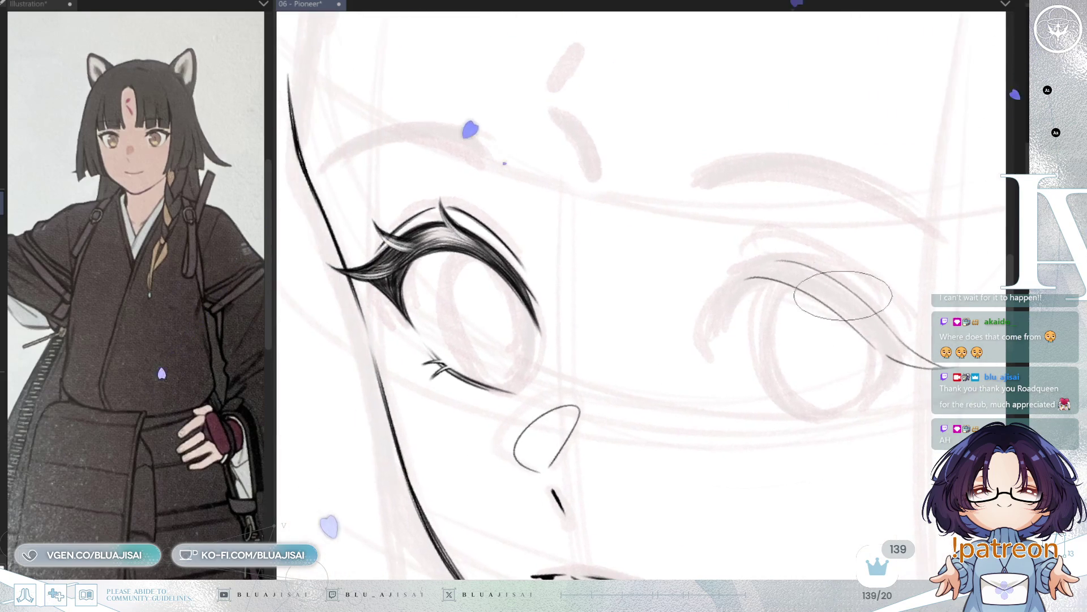
drag(717, 291, 784, 261)
drag(724, 285, 701, 335)
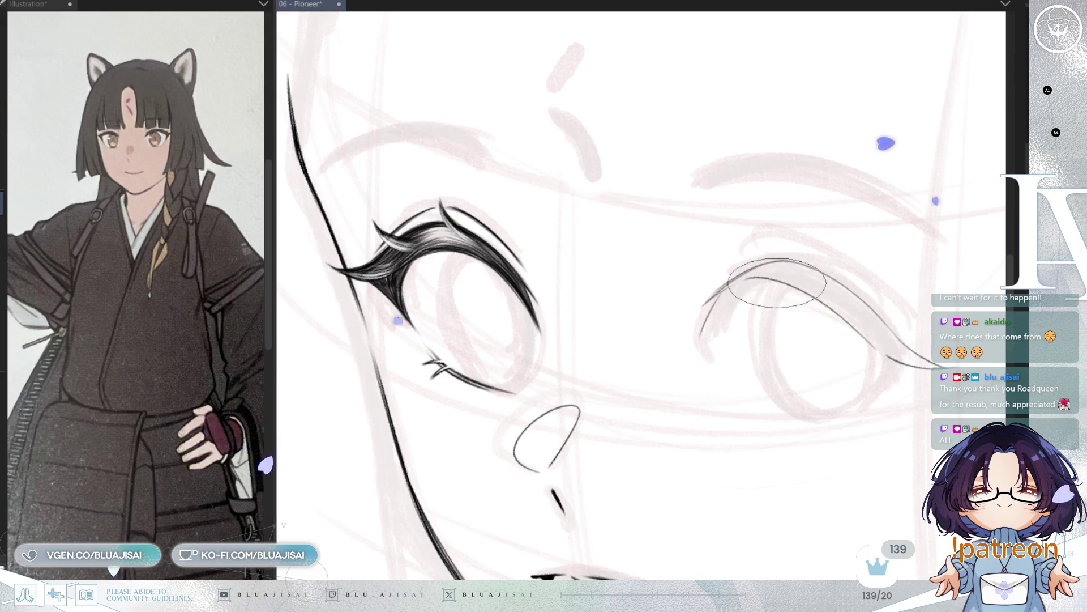
drag(774, 285, 716, 328)
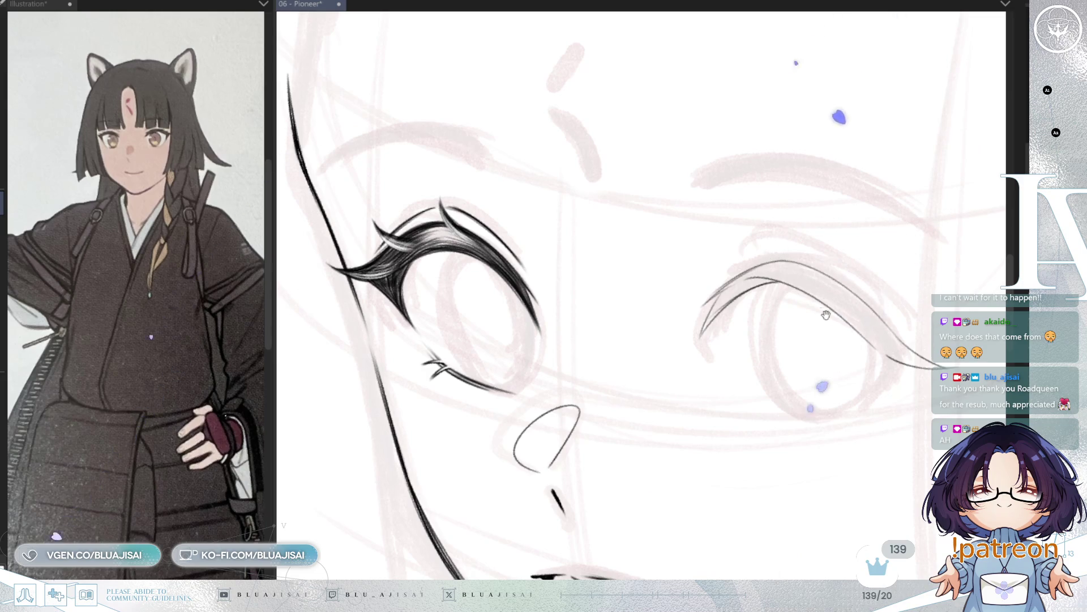
Draw a thin upper lid line and dark lash strokes at the eye's upper corner.
drag(827, 315, 792, 298)
key(h)
key(h)
drag(795, 291, 832, 271)
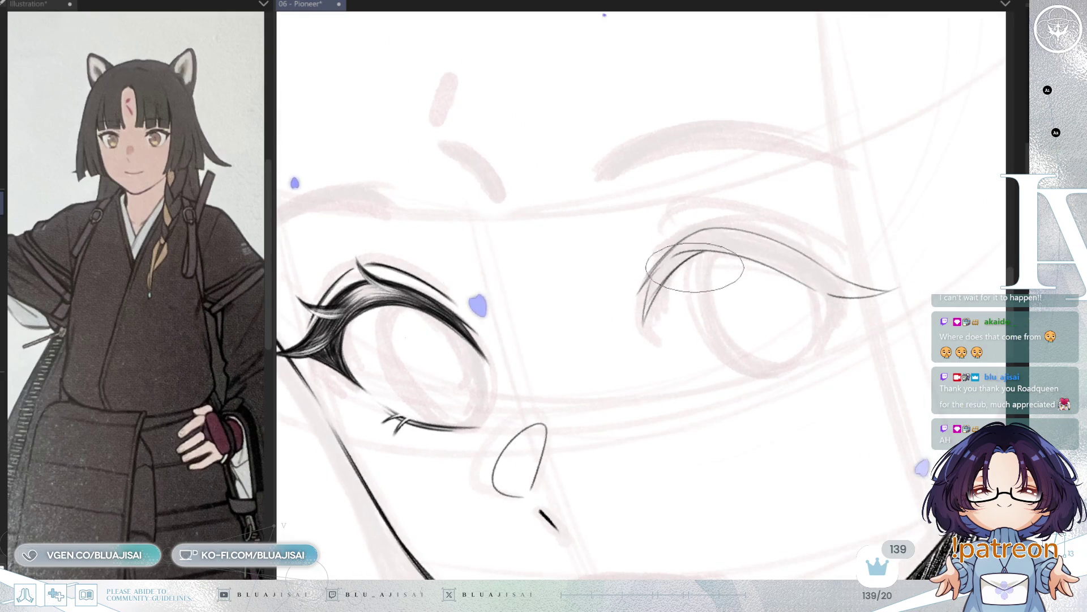
drag(770, 238, 679, 234)
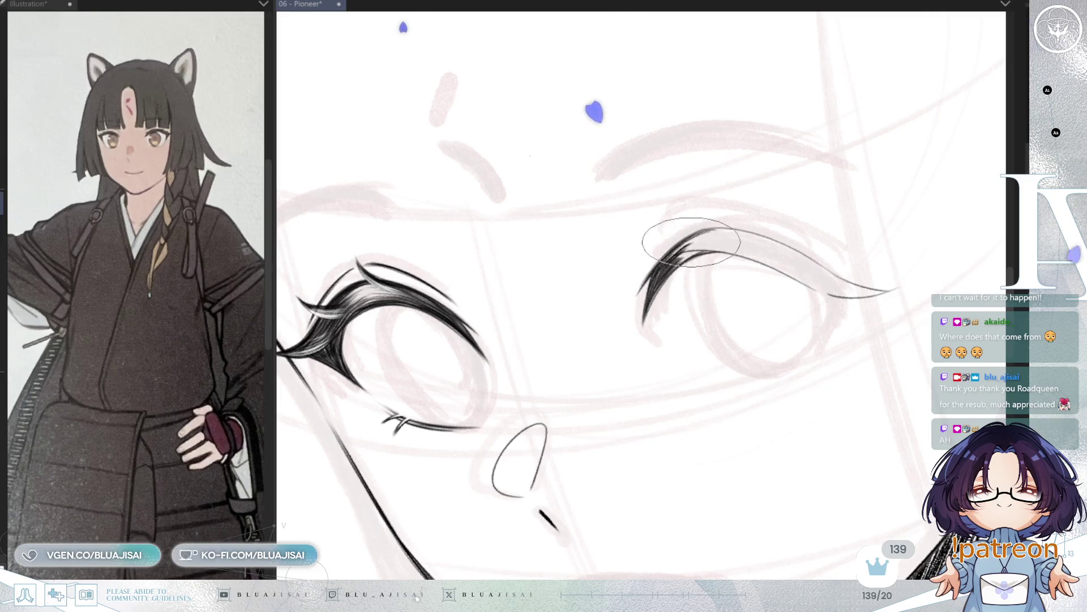
drag(708, 233, 680, 272)
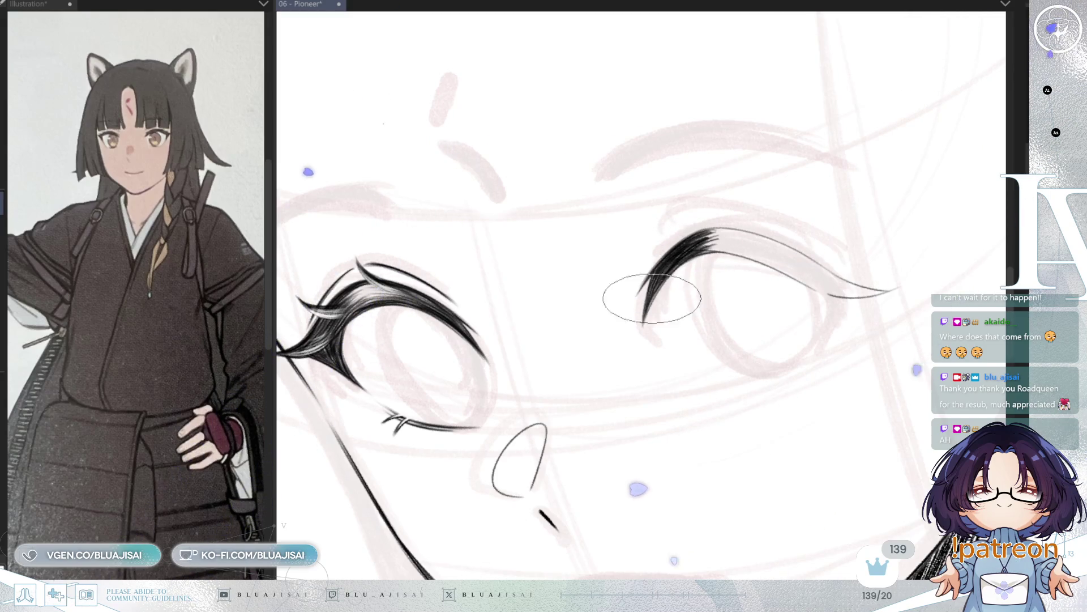
Ink a thick upper lash sweep on the second eye and remove the stray thin strands.
key(h)
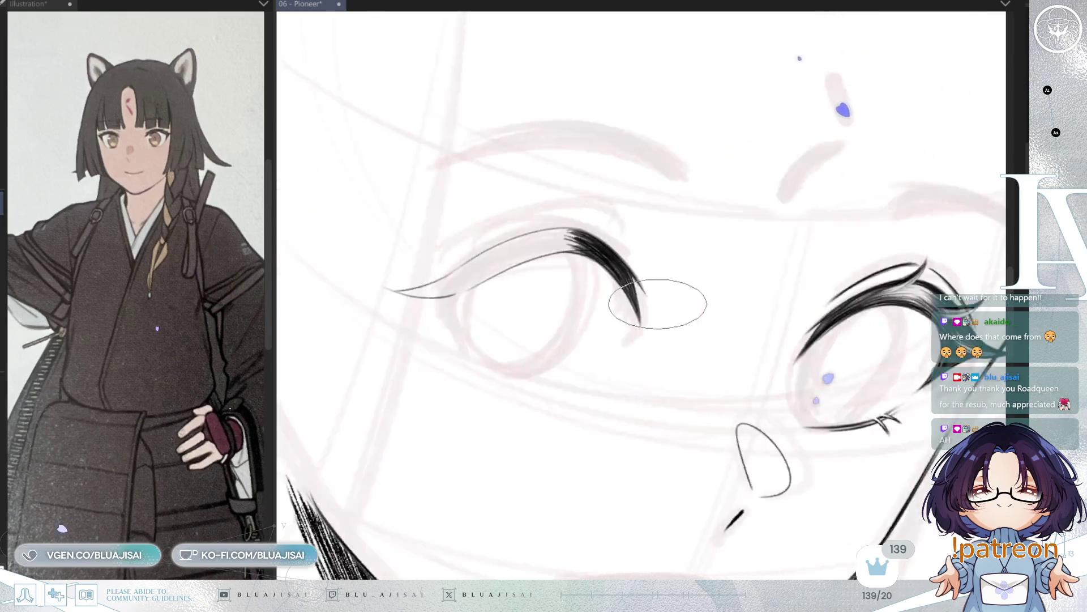
mouse_move(663, 301)
mouse_down()
mouse_move(652, 383)
mouse_move(593, 418)
mouse_move(547, 422)
mouse_move(583, 411)
mouse_up()
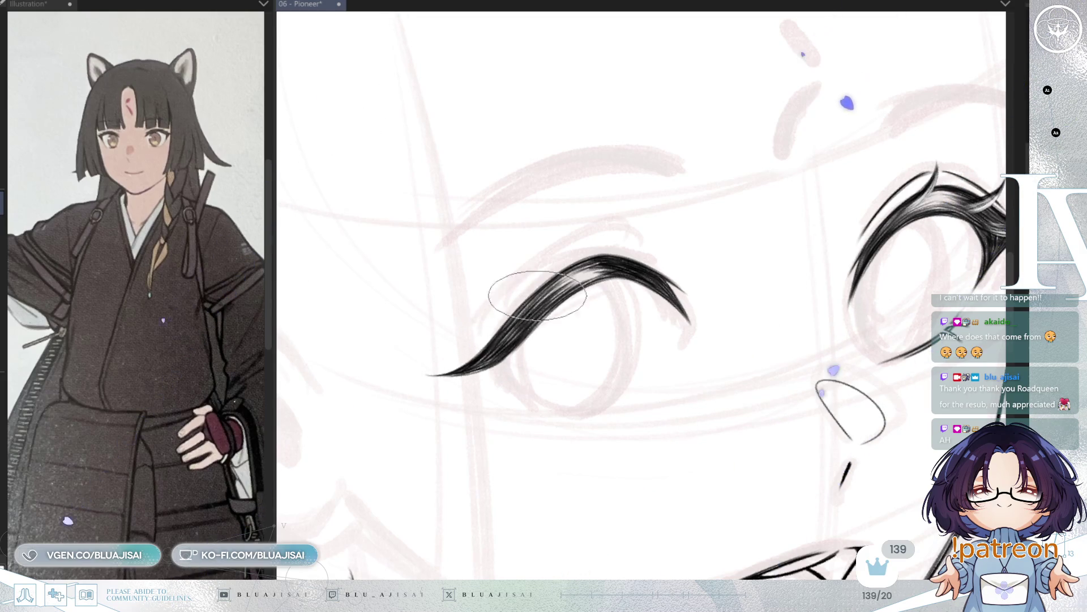
key(h)
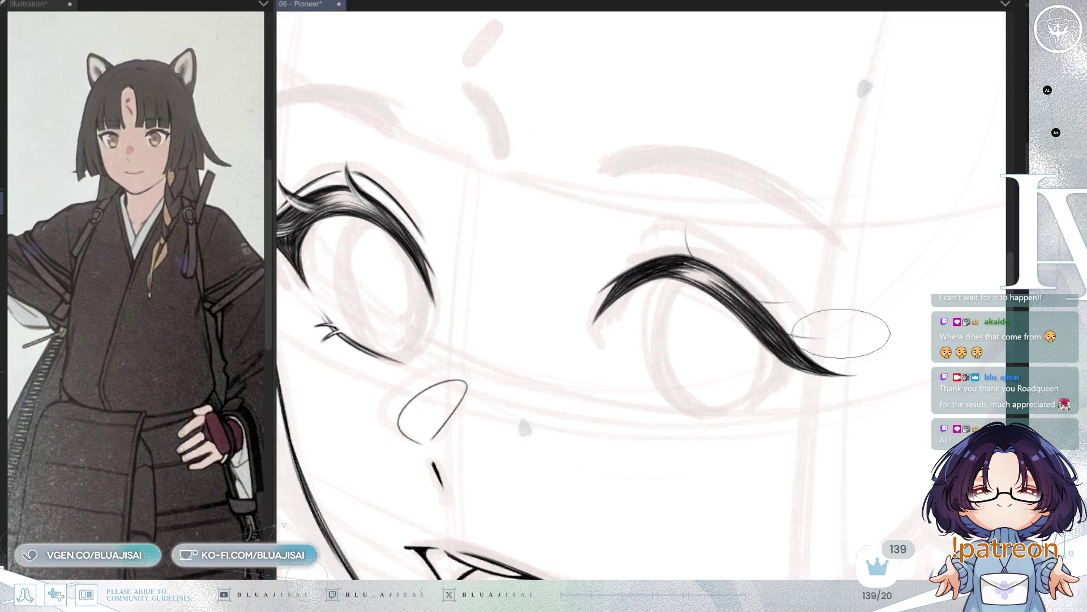
key(h)
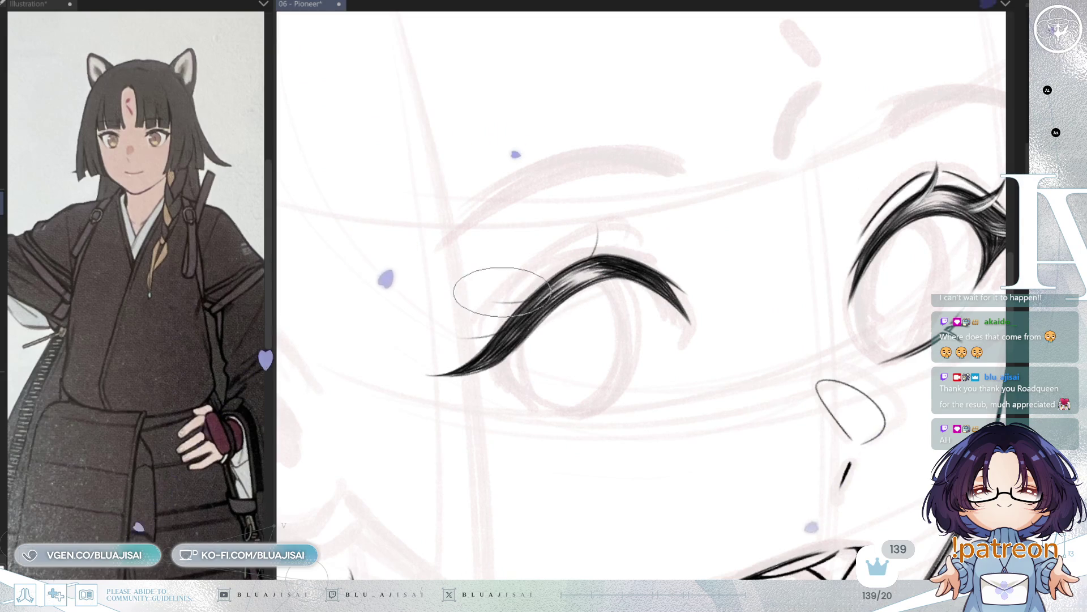
key(ctrl+z)
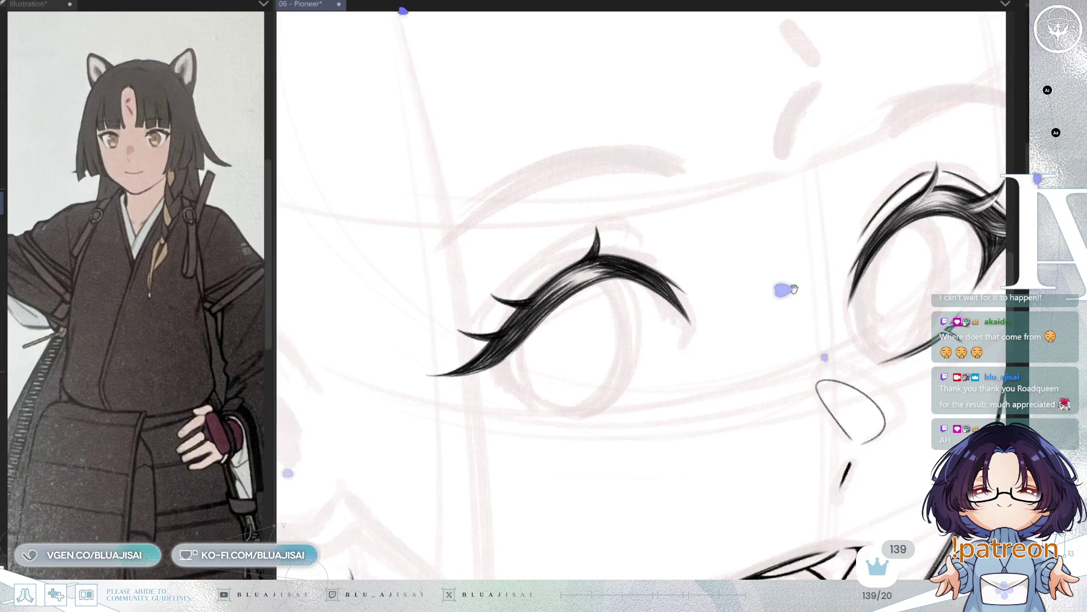
Pan, zoom and rotate the canvas to review the spiked eyelash.
drag(794, 289, 748, 267)
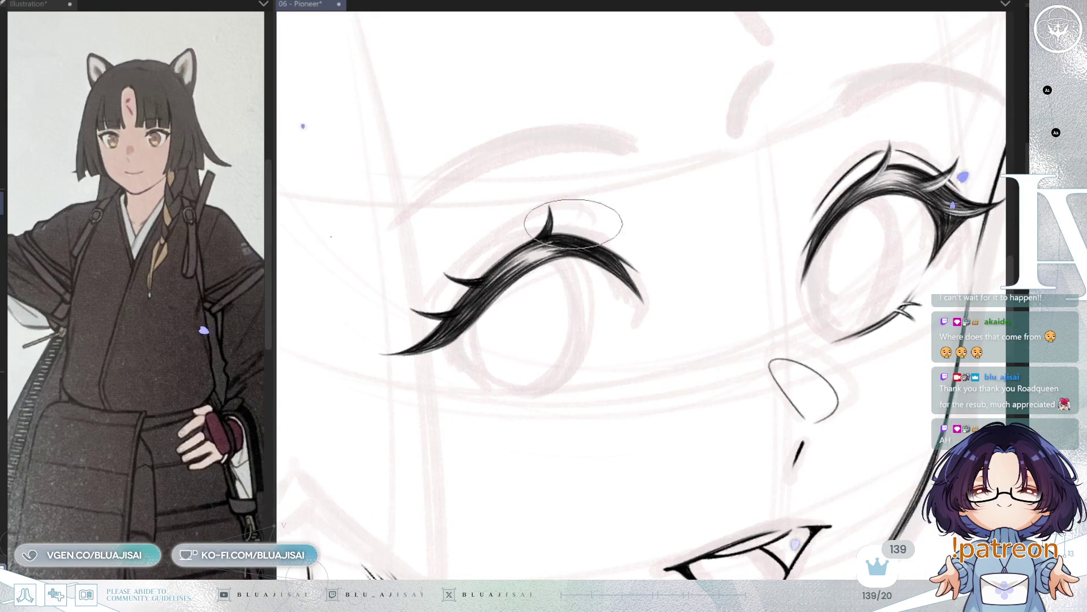
drag(518, 320, 538, 349)
scroll(603, 250, up, 2)
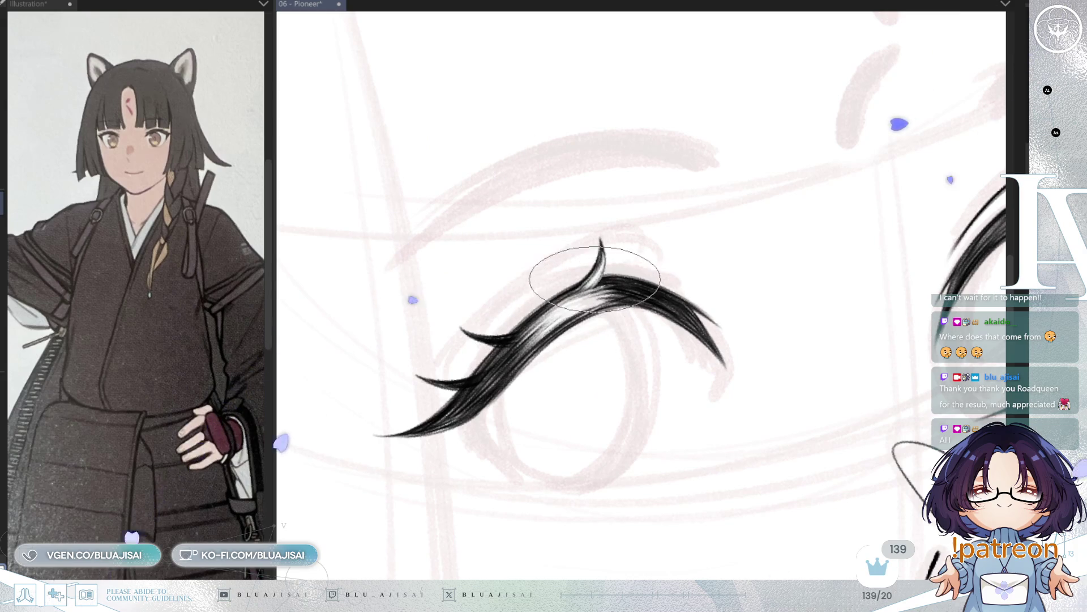
mouse_move(498, 336)
mouse_down()
mouse_move(607, 328)
mouse_move(801, 271)
mouse_move(765, 262)
mouse_move(702, 338)
mouse_up()
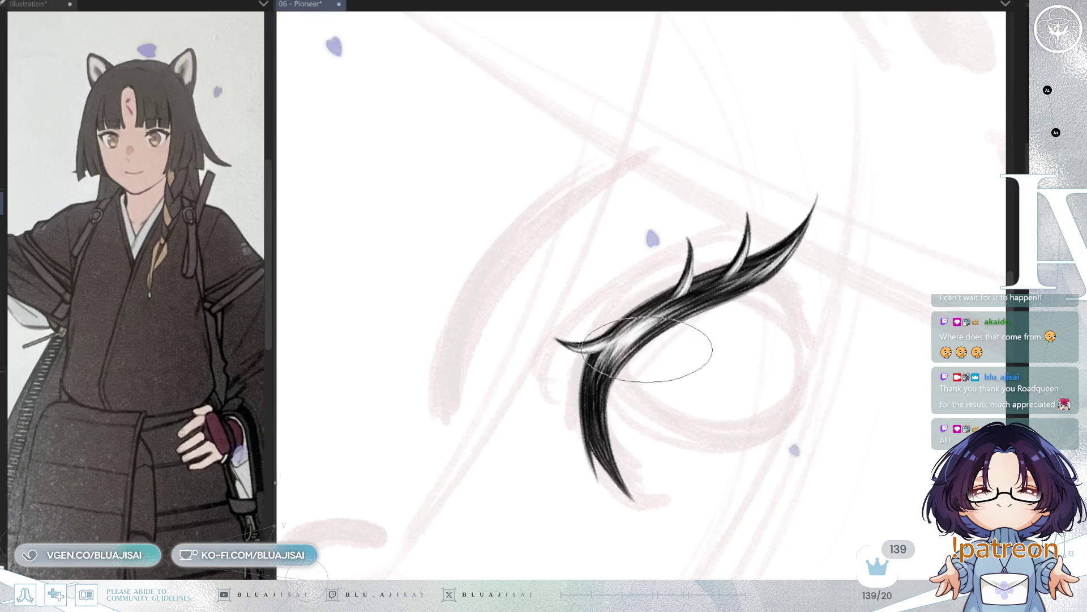
key(minus)
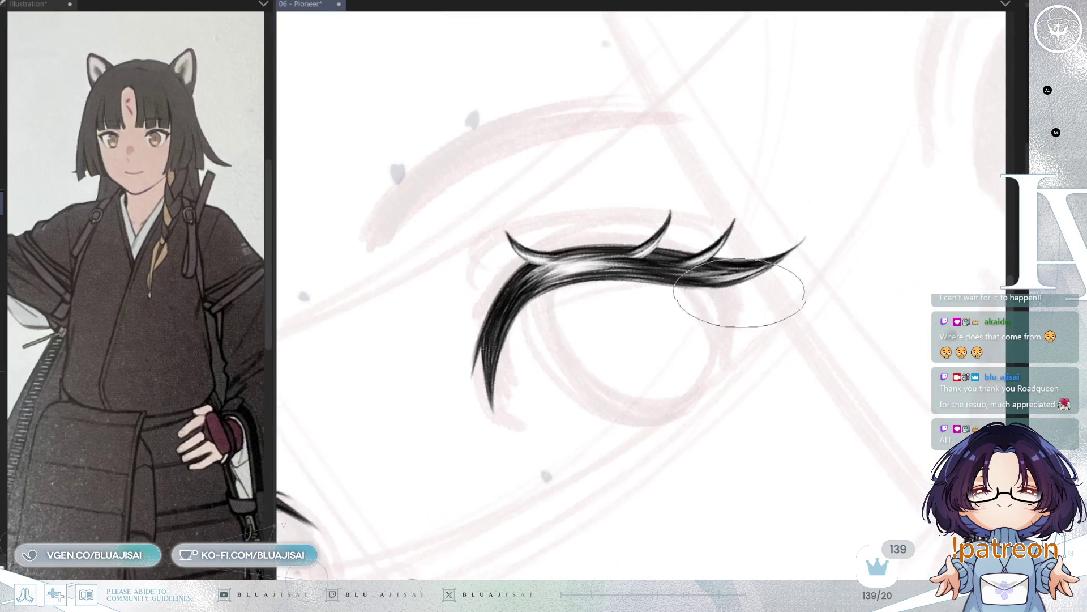
key(minus)
key(minus)
key(minus)
scroll(717, 359, down, 5)
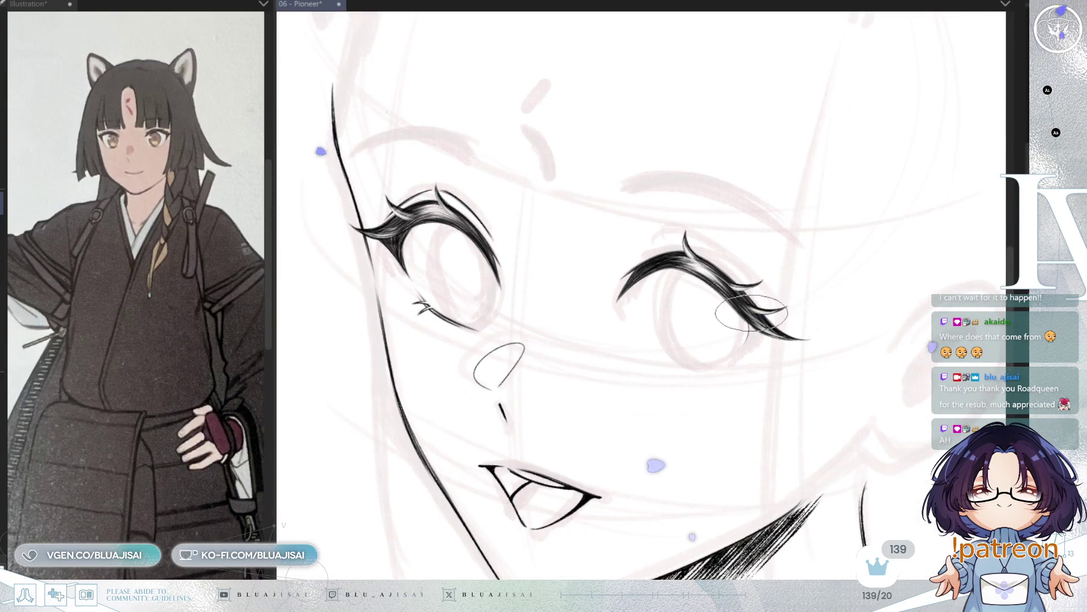
scroll(752, 312, up, 2)
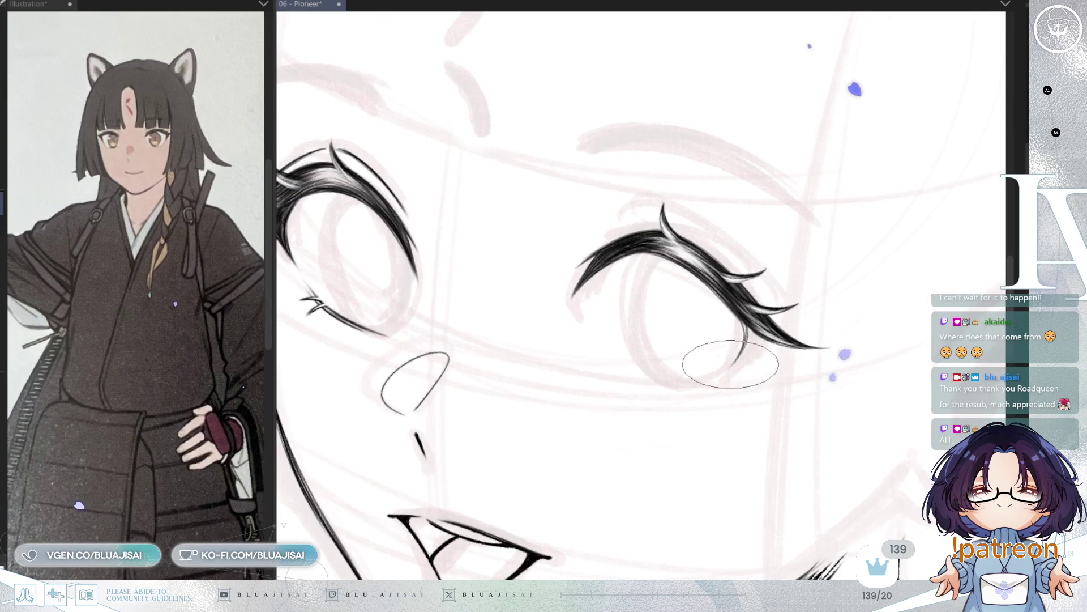
scroll(763, 343, down, 3)
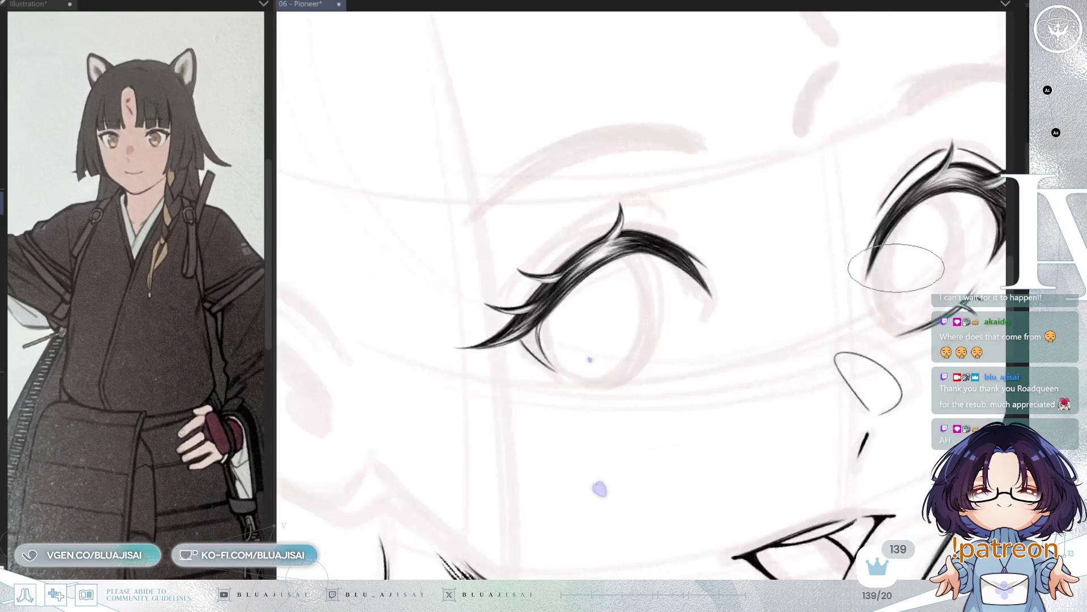
scroll(621, 417, up, 3)
key(asciicircum)
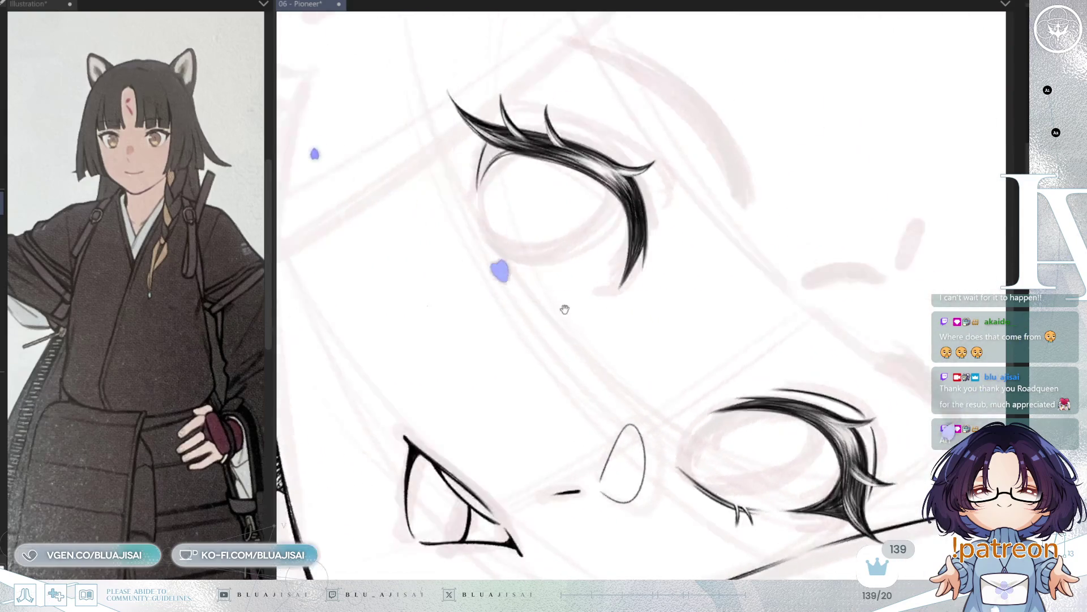
Restroke the lash's inner corner into a dark, thick wedge, checking it at several angles.
scroll(564, 309, up, 2)
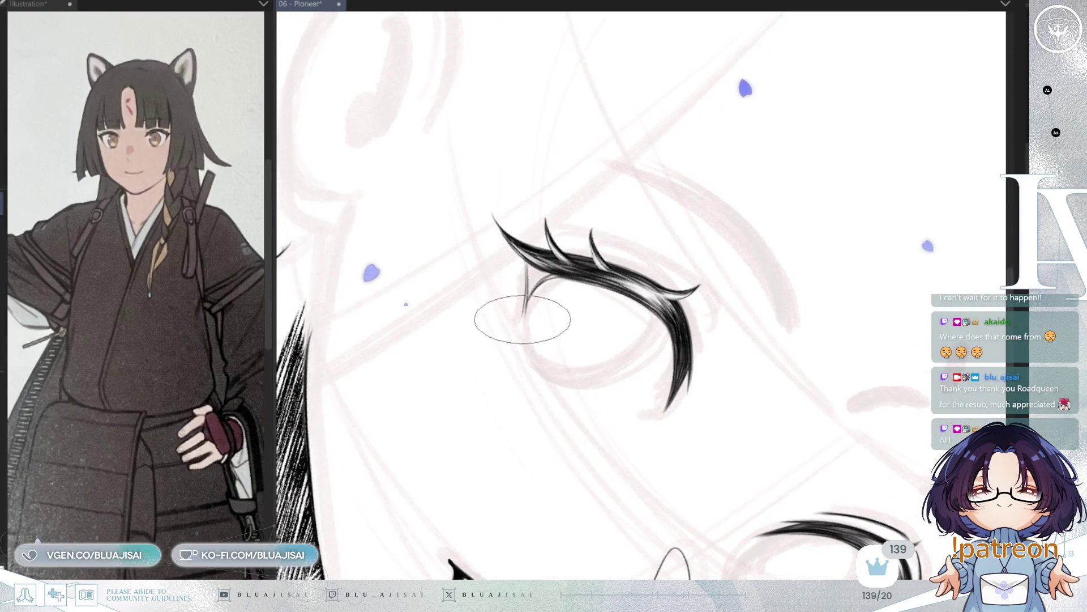
drag(510, 266, 525, 308)
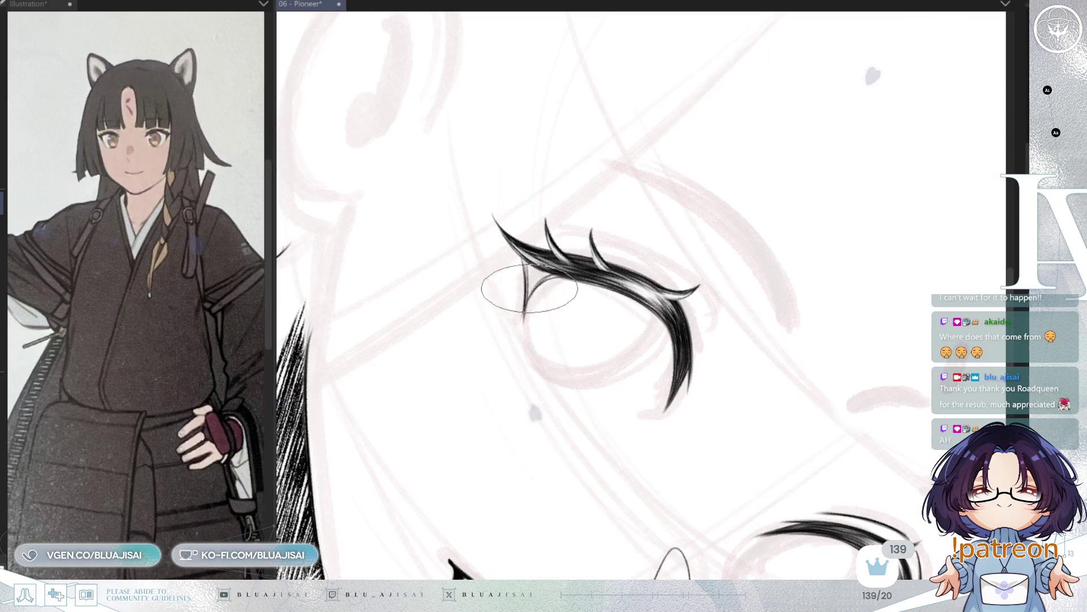
scroll(530, 288, up, 2)
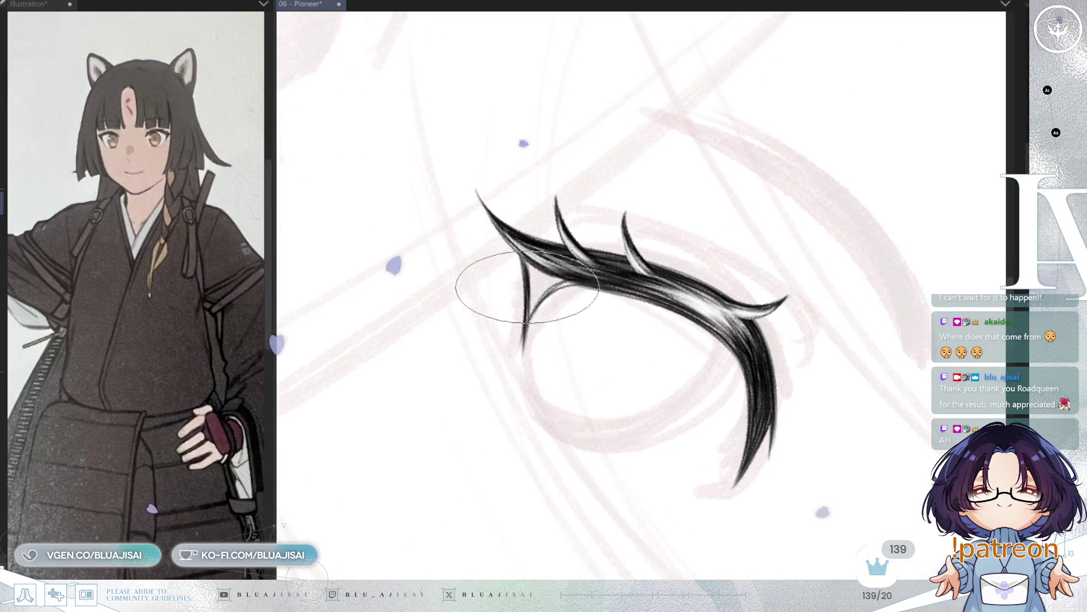
mouse_move(591, 293)
mouse_down()
mouse_move(612, 311)
mouse_move(522, 425)
mouse_move(546, 425)
mouse_up()
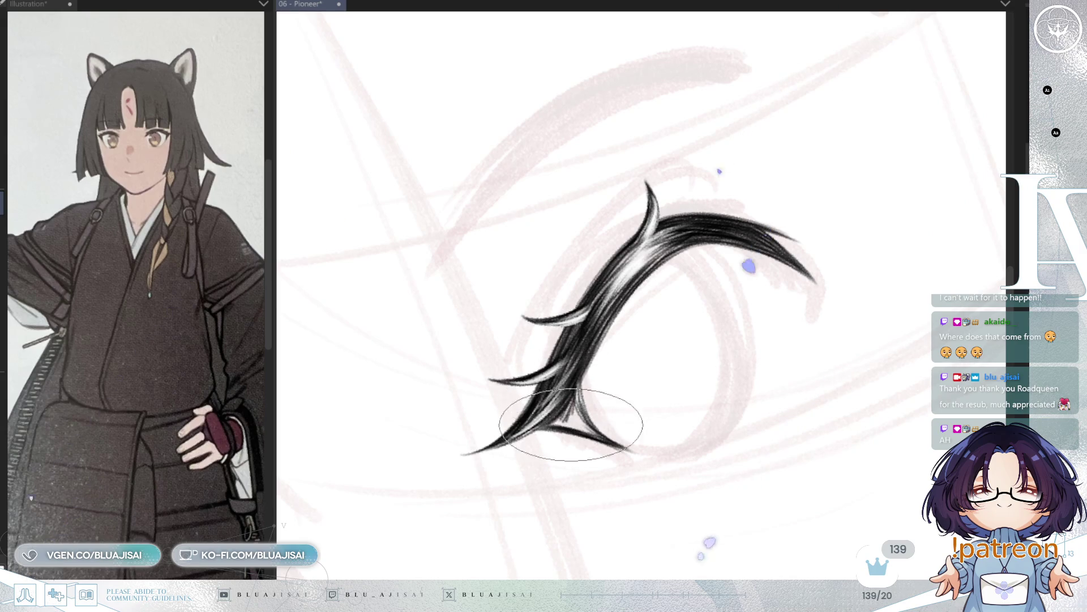
drag(571, 424, 582, 360)
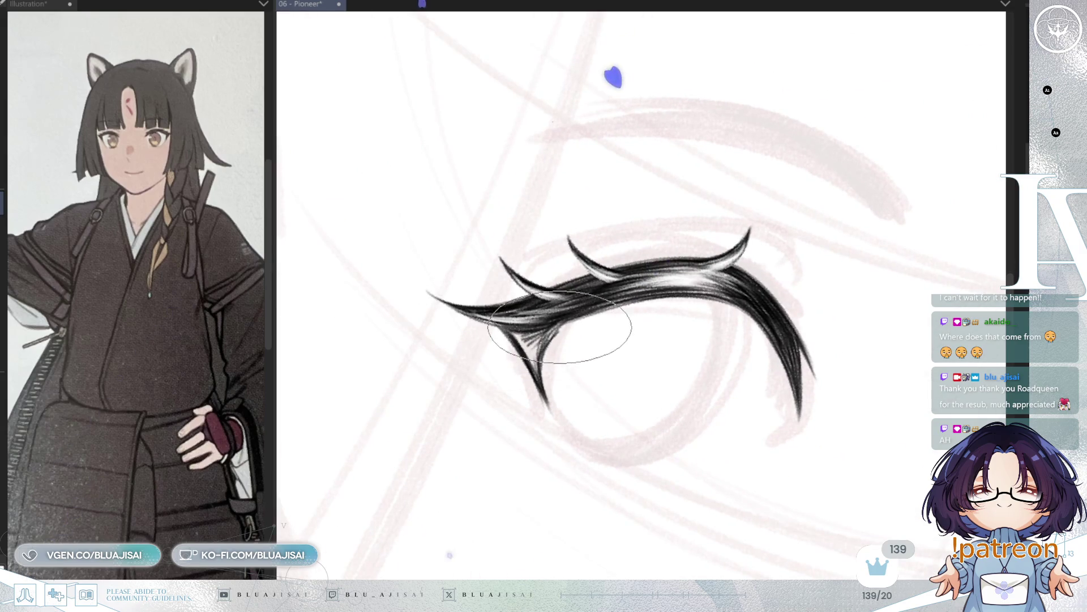
drag(540, 380, 564, 300)
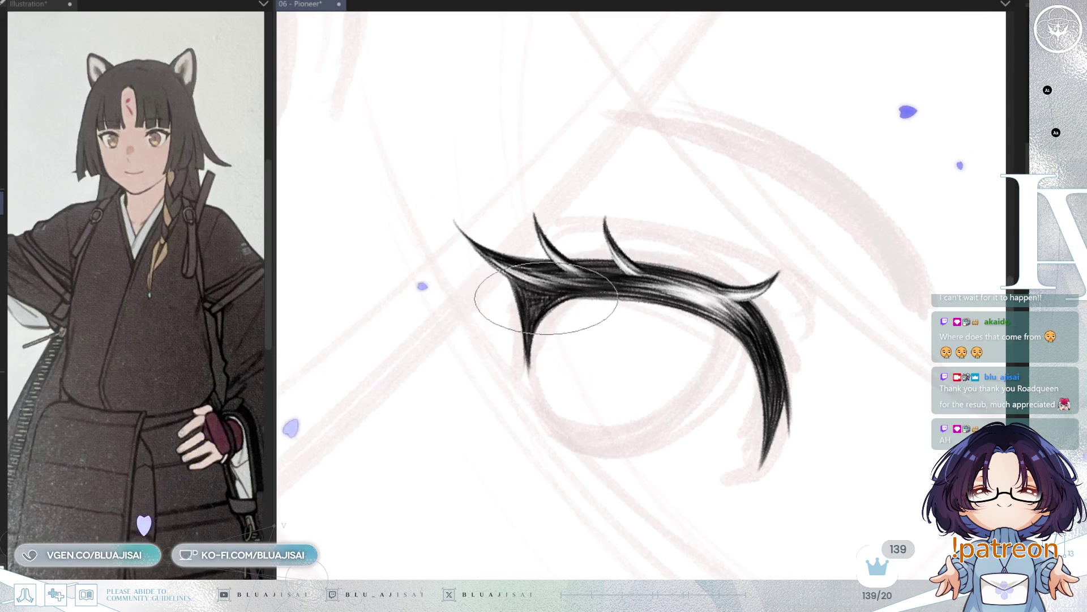
Turn the face upright and zoom to compare both eyes and the mouth.
scroll(867, 237, down, 5)
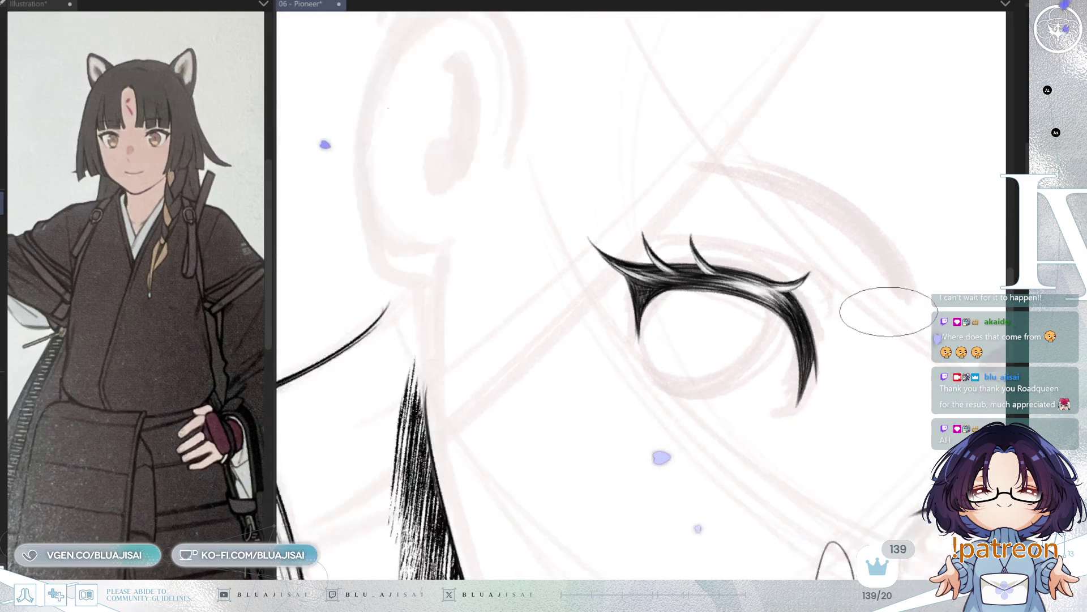
mouse_move(865, 358)
mouse_down()
mouse_move(762, 308)
mouse_move(780, 314)
mouse_up()
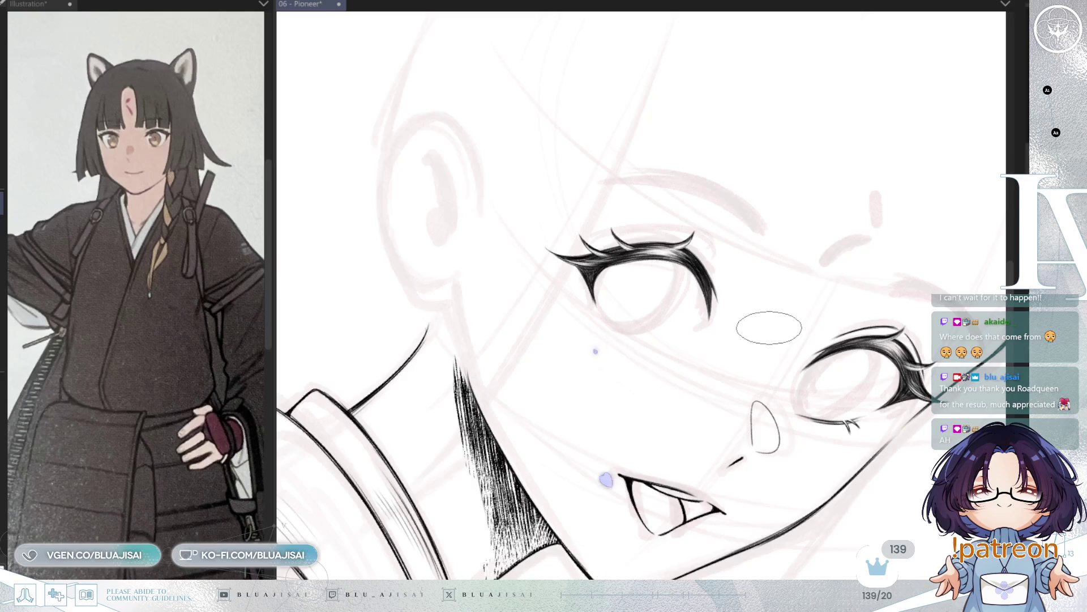
drag(768, 329, 776, 385)
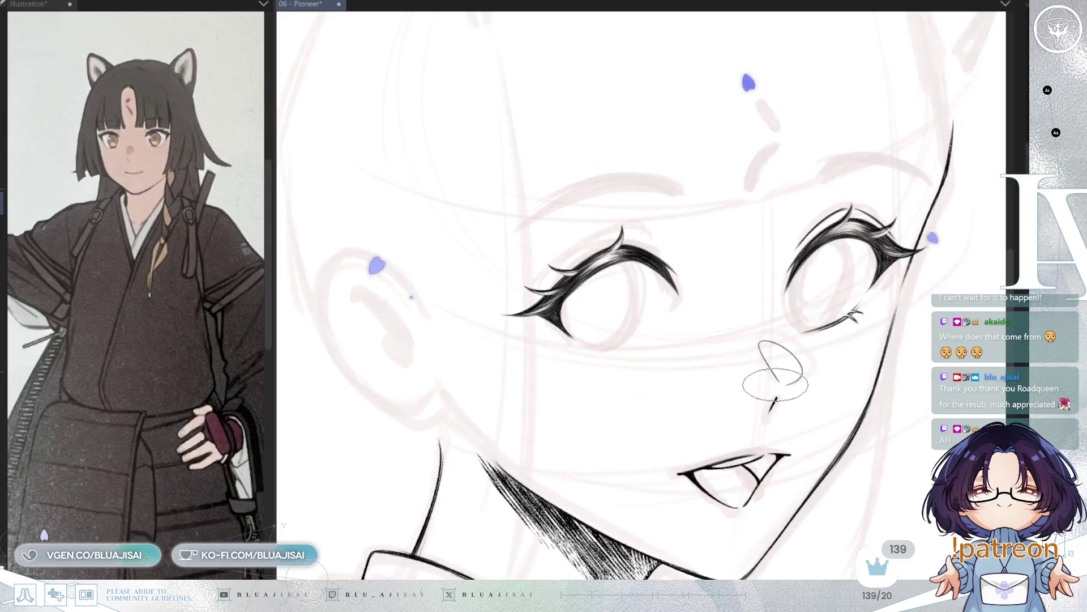
scroll(626, 308, up, 5)
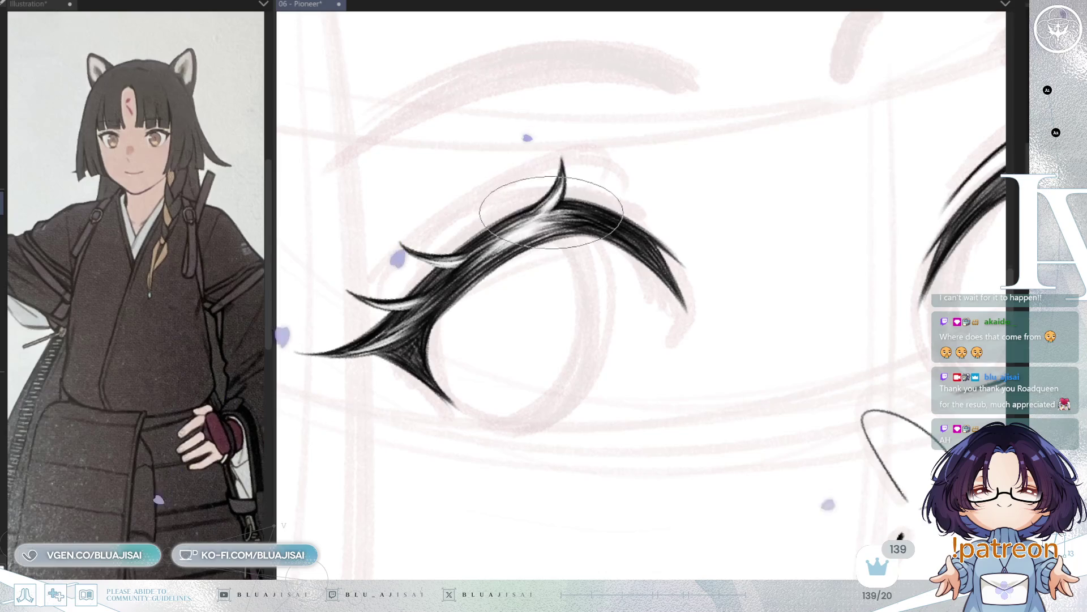
scroll(736, 314, down, 1)
scroll(765, 326, down, 4)
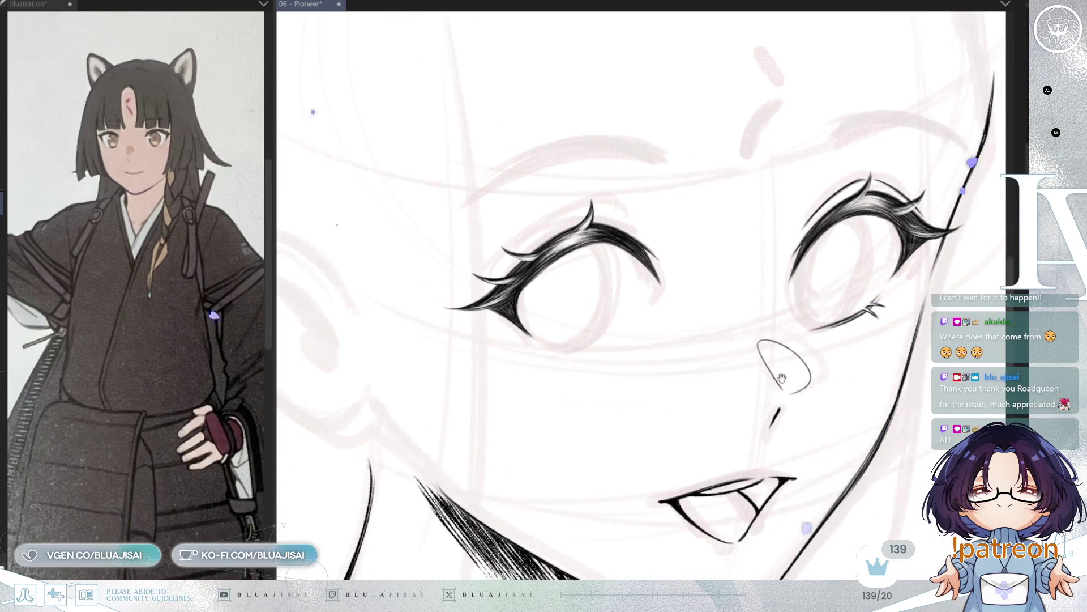
scroll(757, 344, down, 1)
scroll(719, 397, up, 5)
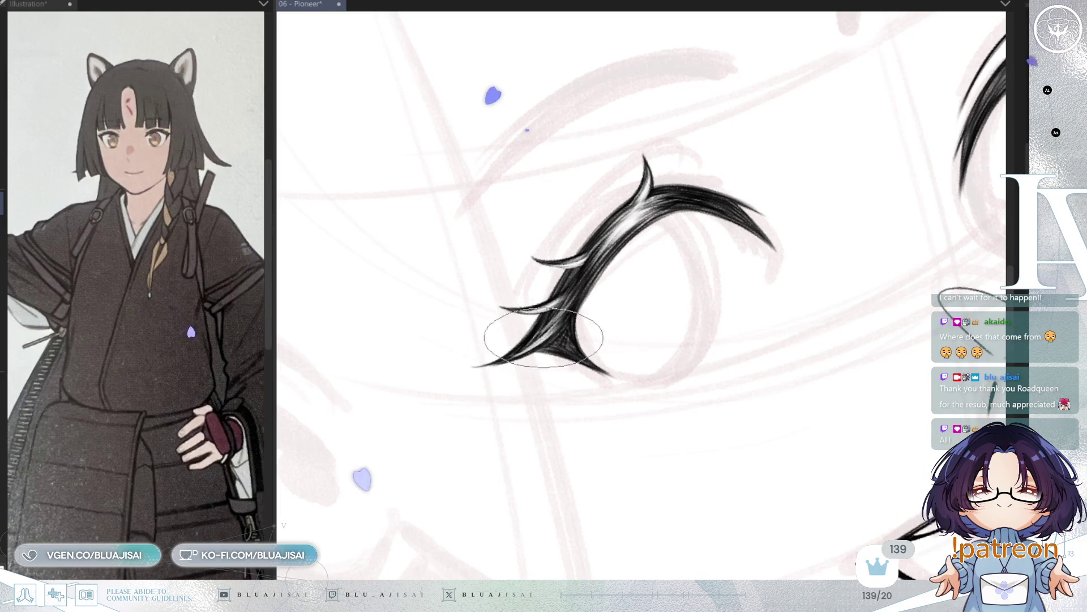
Add a thin tapered stroke along the left upper eyelid and a dark one near its spike.
scroll(712, 323, down, 2)
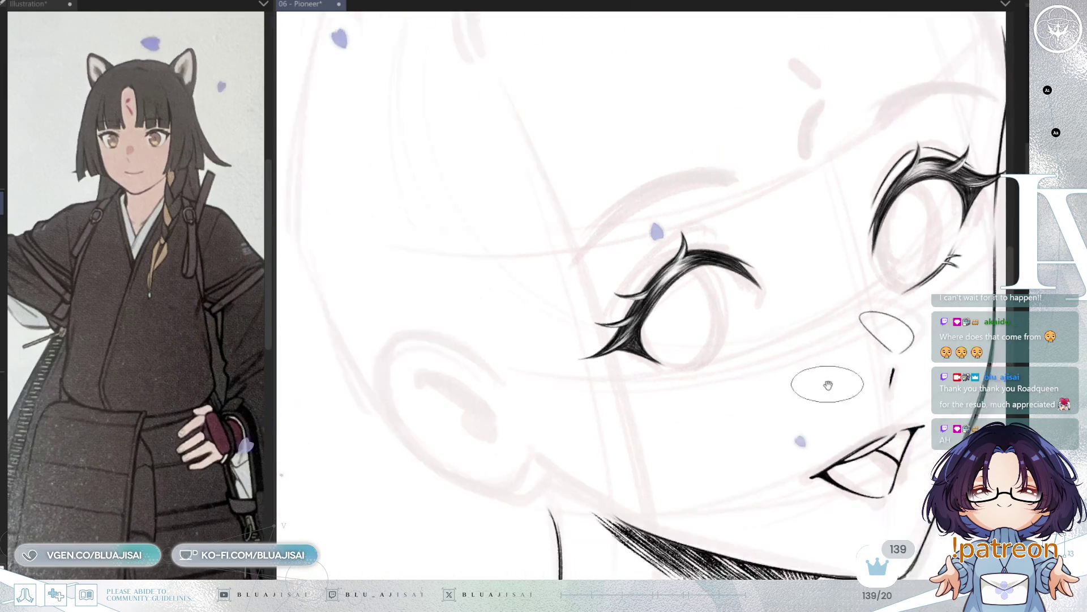
scroll(657, 405, down, 2)
scroll(599, 286, up, 4)
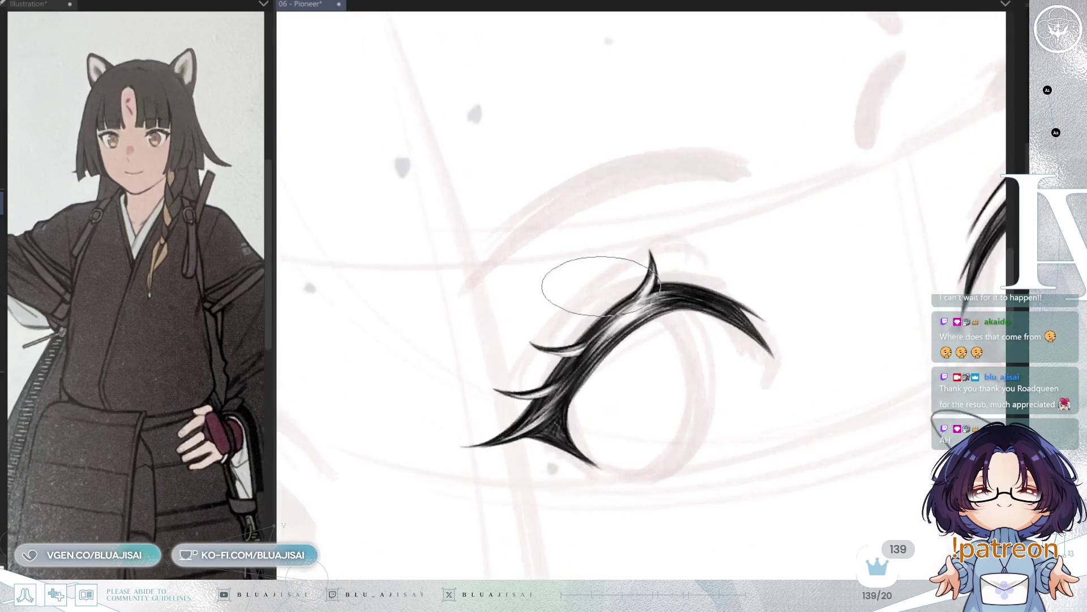
drag(623, 278, 525, 380)
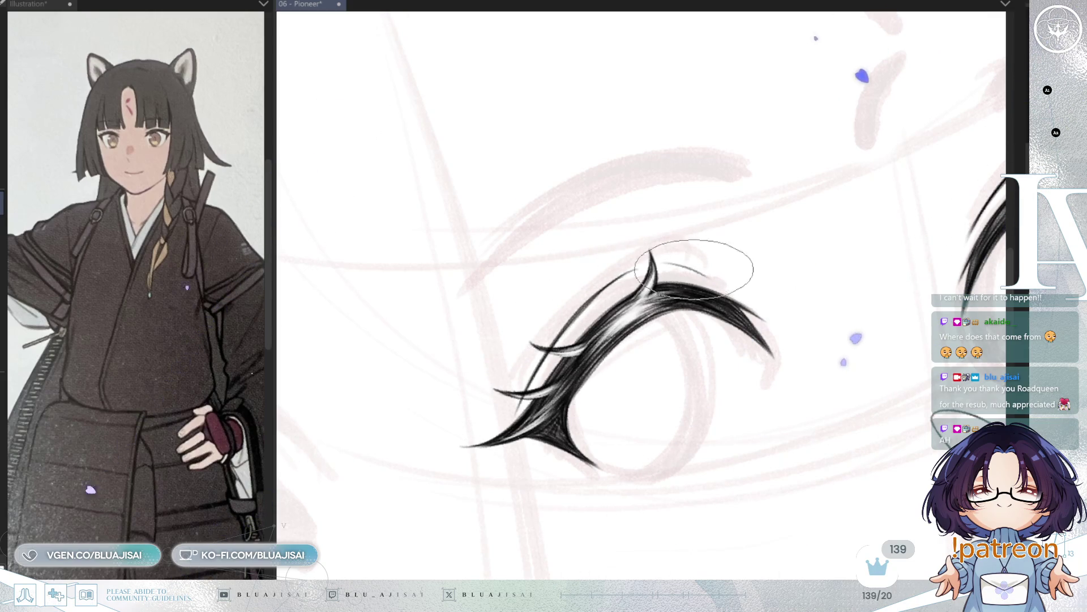
drag(666, 261, 702, 280)
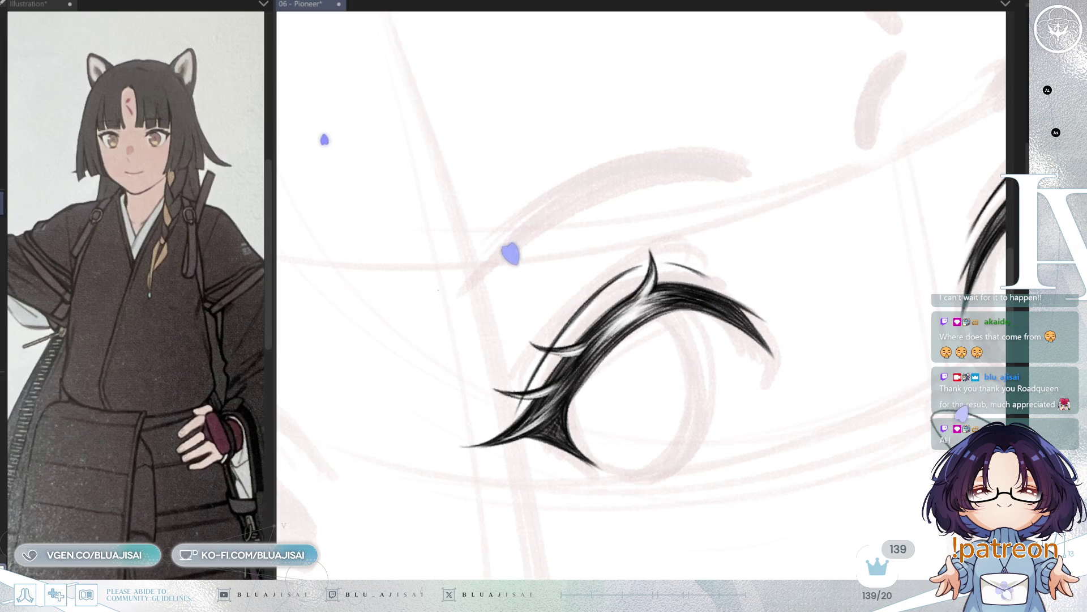
Reposition the view over the eyelid and save the drawing.
drag(576, 363, 573, 369)
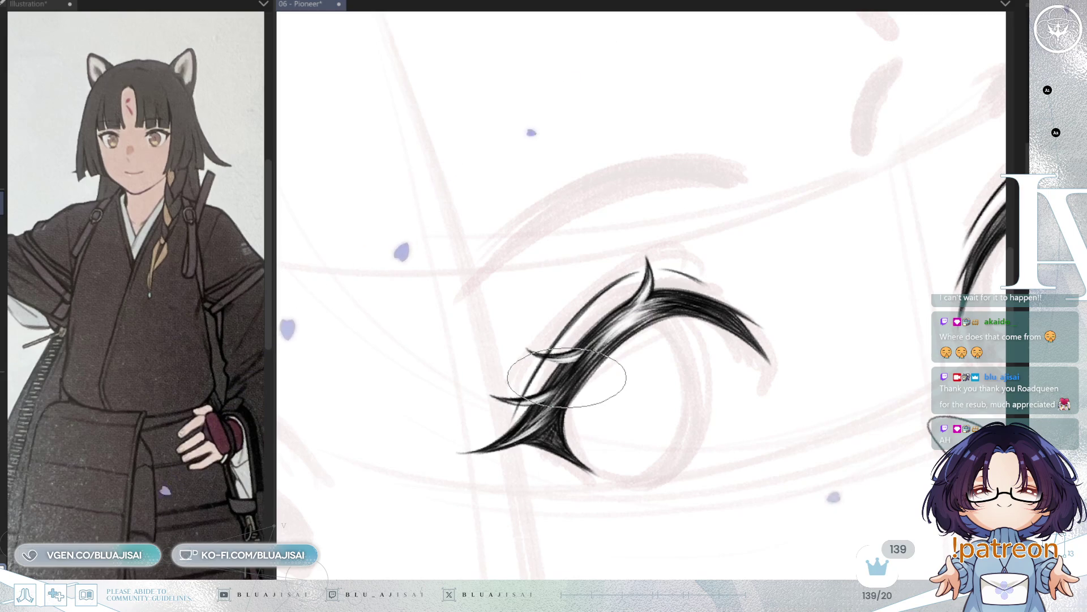
scroll(567, 376, up, 2)
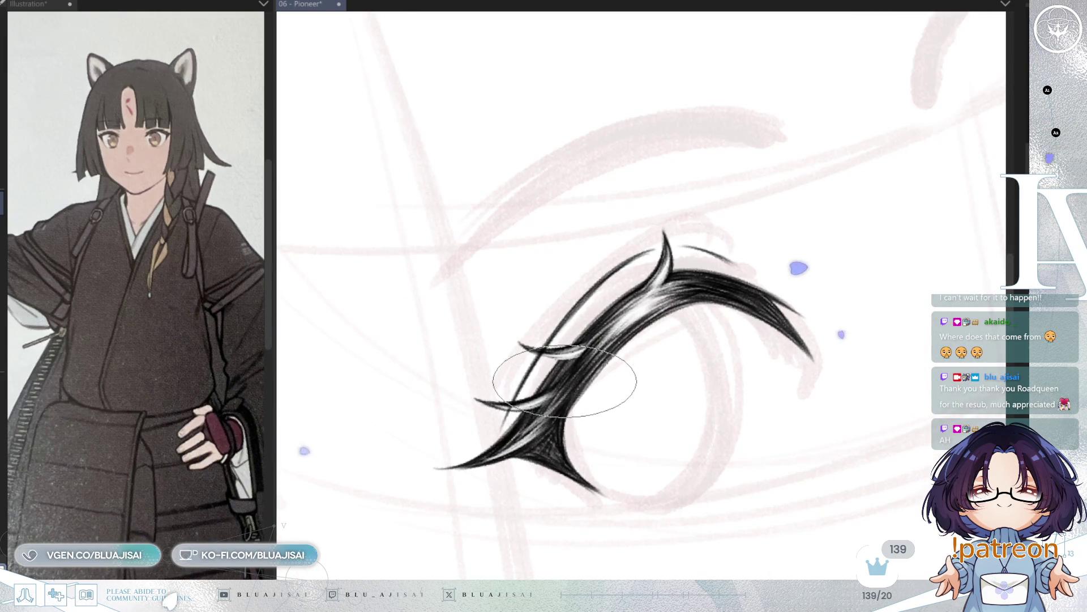
drag(592, 331, 584, 351)
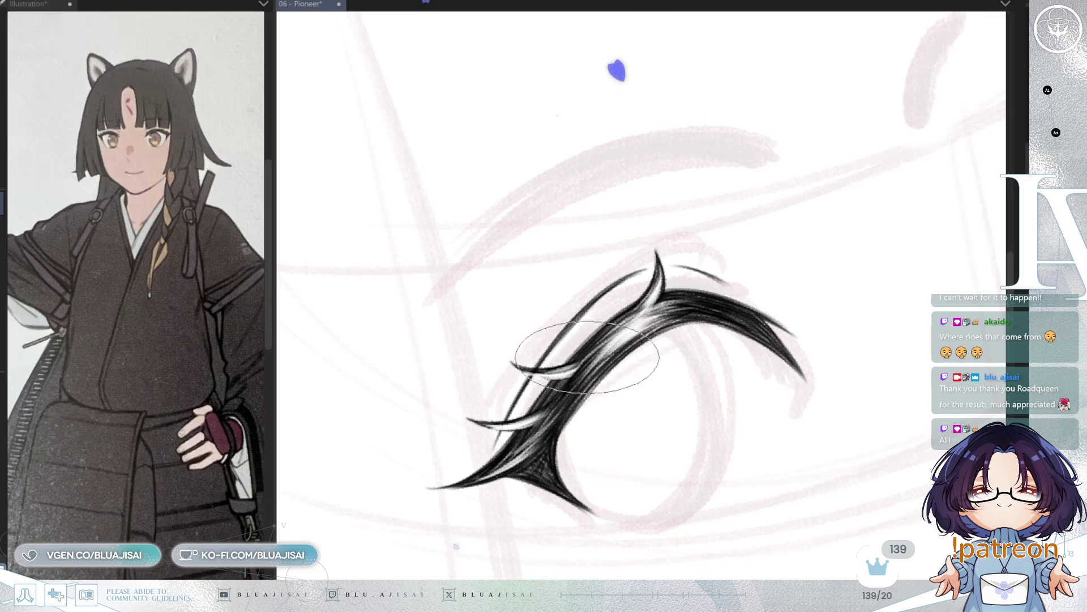
scroll(805, 366, down, 1)
drag(805, 365, 762, 316)
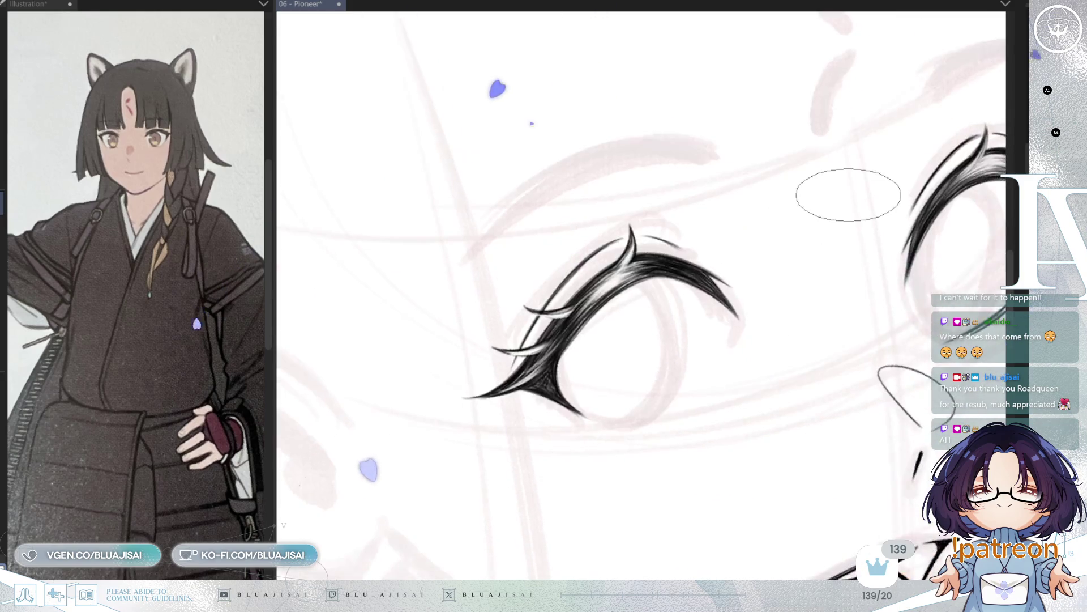
key(ctrl+s)
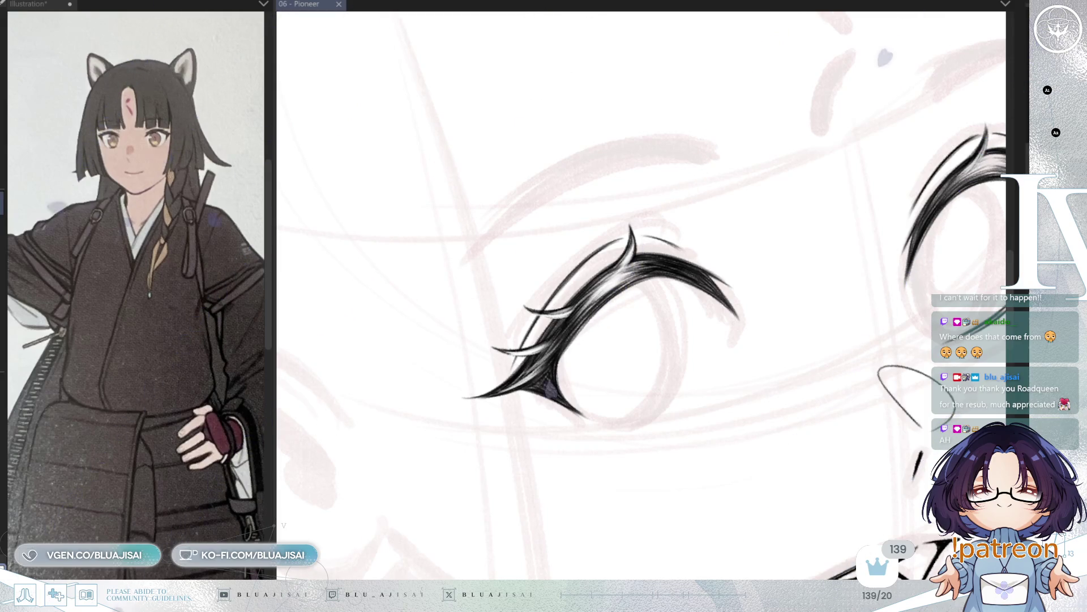
scroll(793, 406, down, 2)
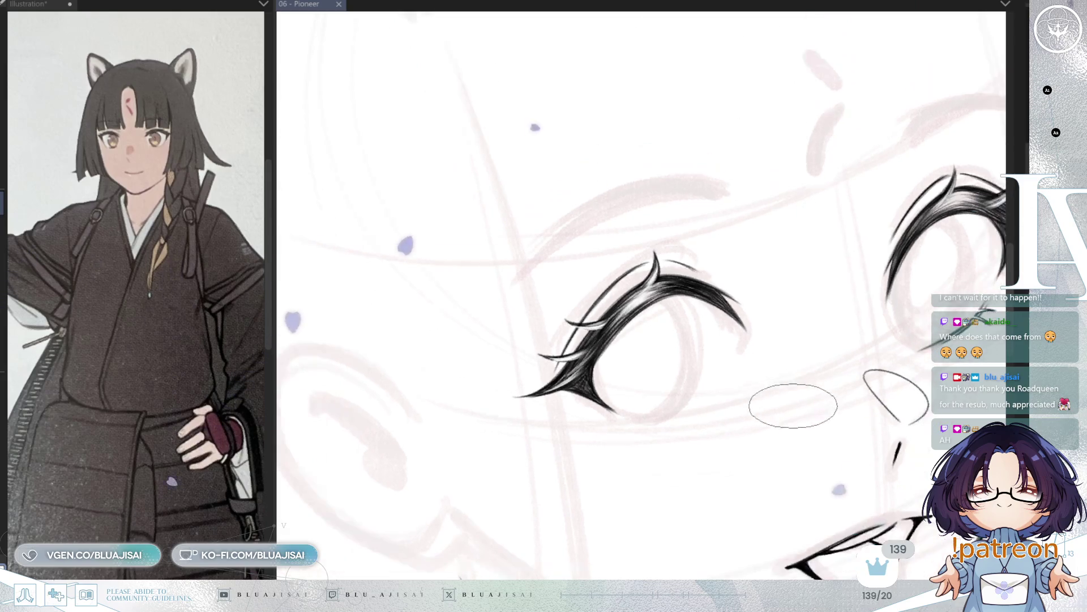
Centre the right eye, mirror the view and zoom in and out to inspect it.
drag(793, 407, 515, 496)
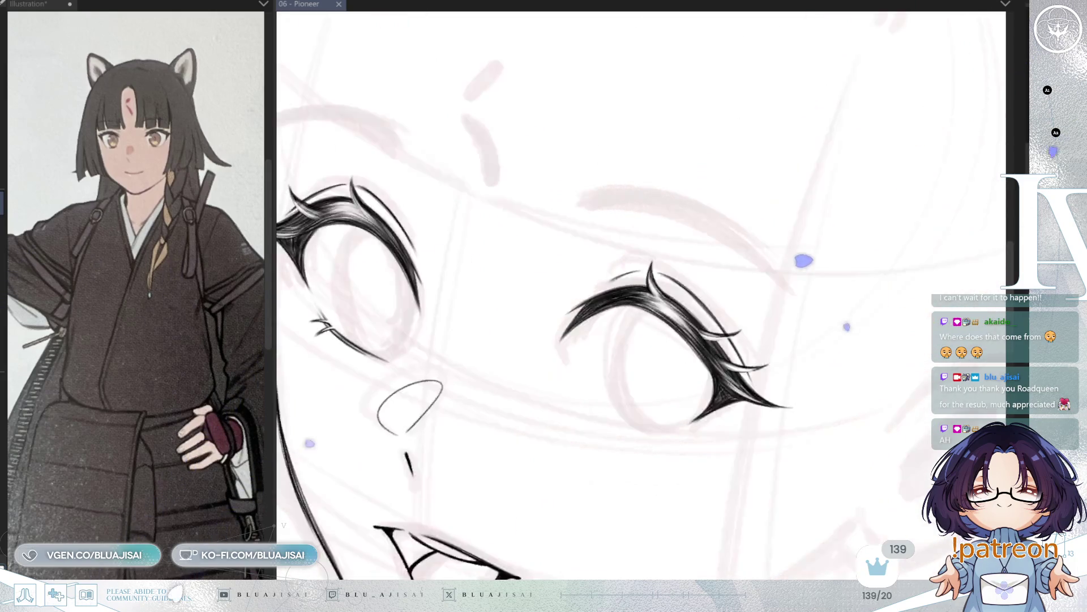
scroll(758, 287, up, 3)
scroll(758, 288, up, 2)
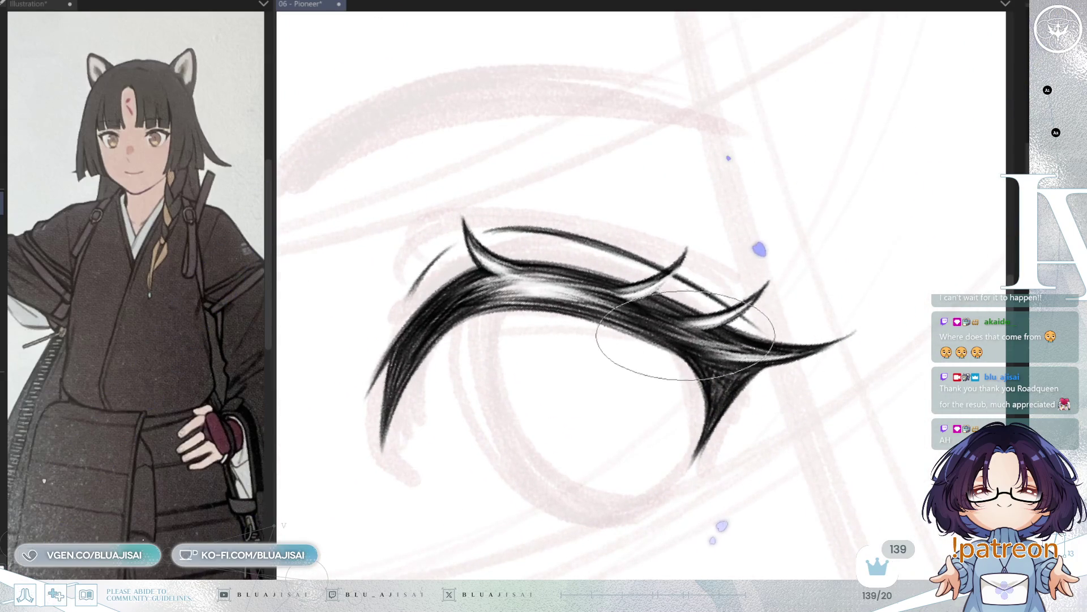
scroll(844, 301, down, 3)
scroll(842, 306, down, 2)
scroll(680, 272, up, 3)
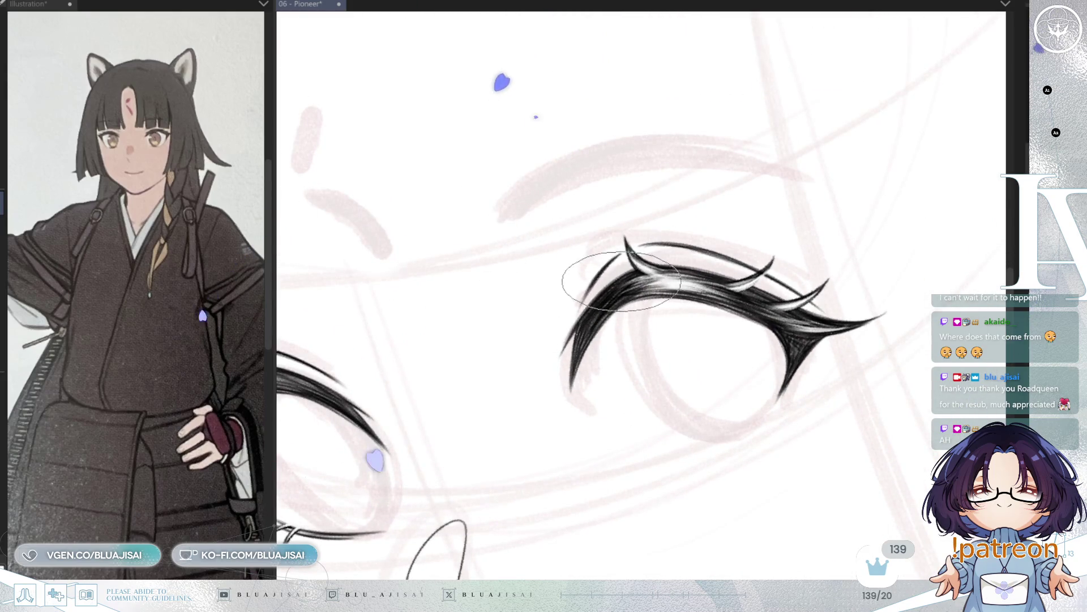
key(h)
scroll(595, 283, down, 1)
scroll(570, 320, up, 3)
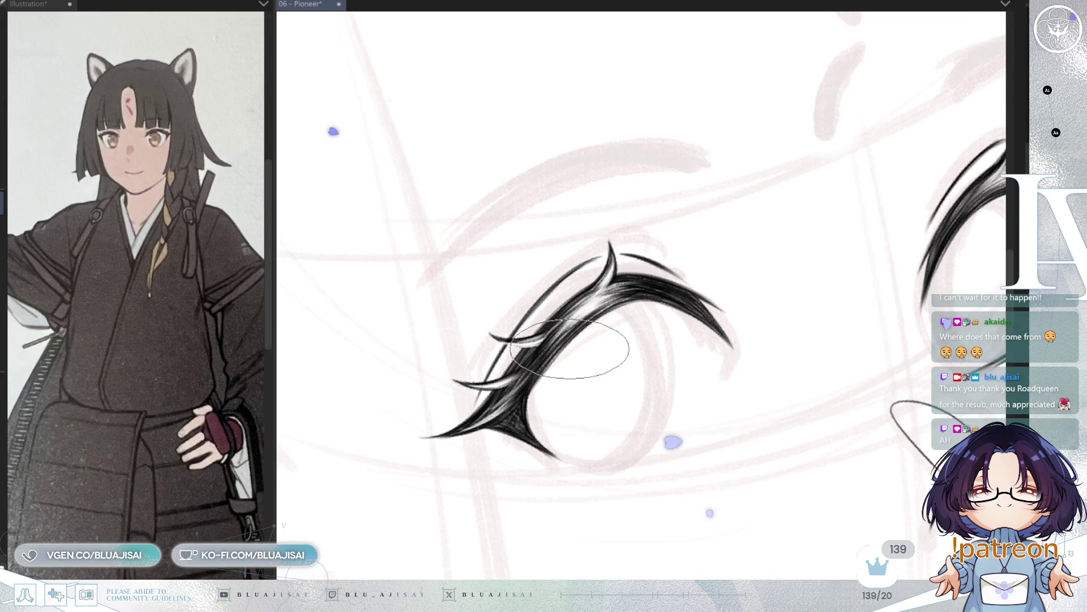
drag(590, 360, 662, 360)
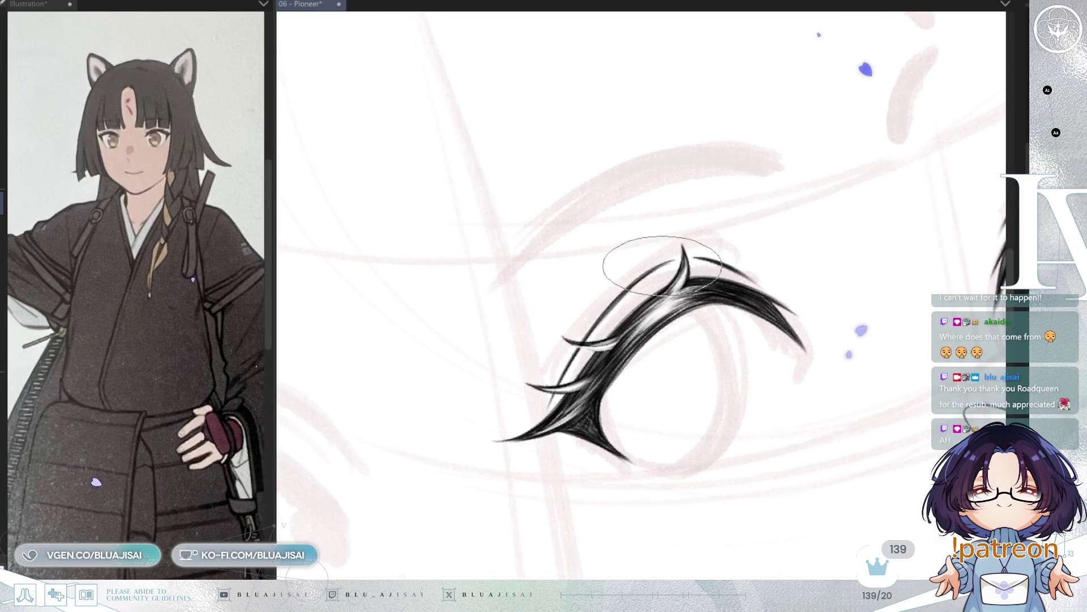
scroll(694, 299, down, 2)
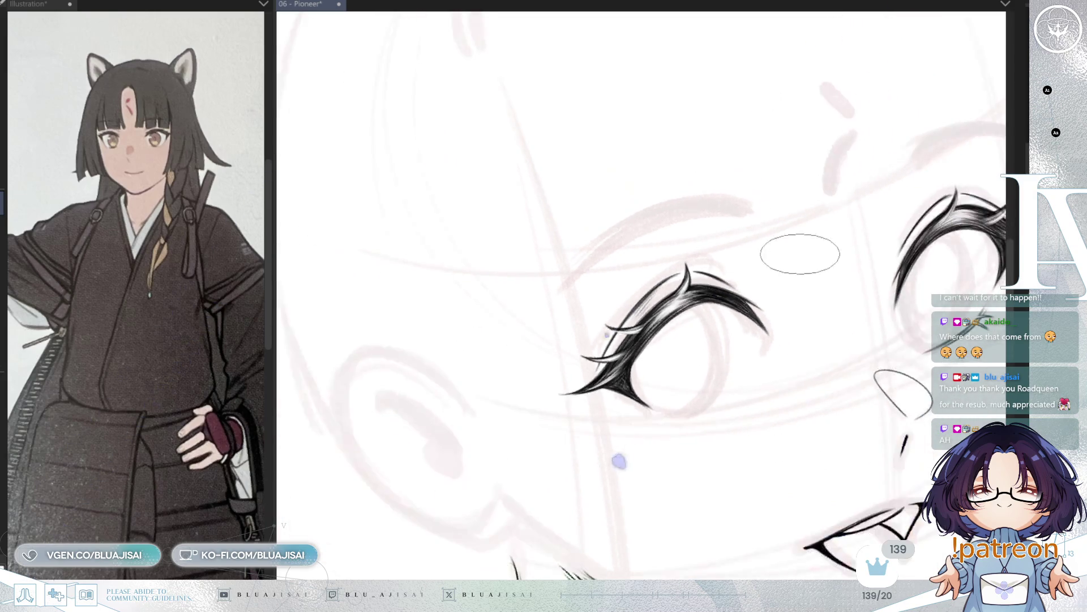
scroll(800, 254, down, 2)
scroll(714, 276, up, 5)
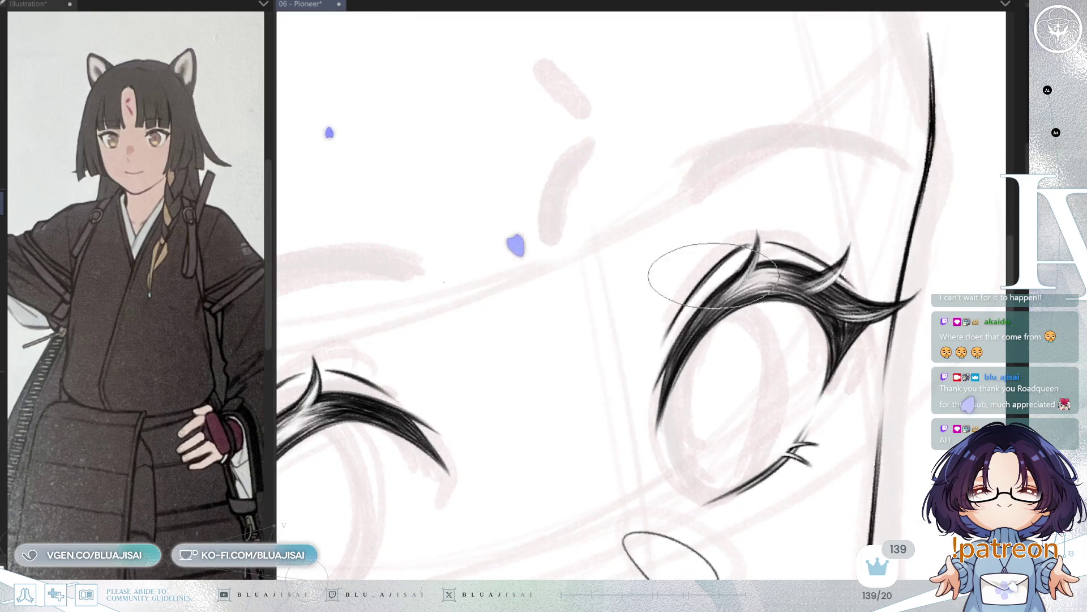
scroll(660, 311, down, 1)
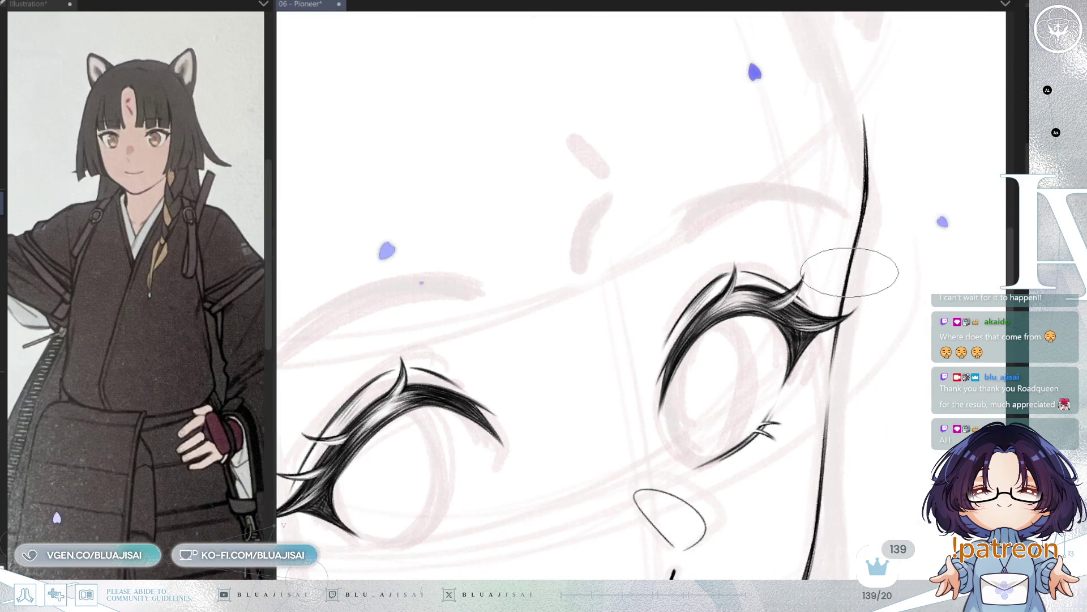
scroll(850, 272, down, 2)
scroll(601, 425, up, 1)
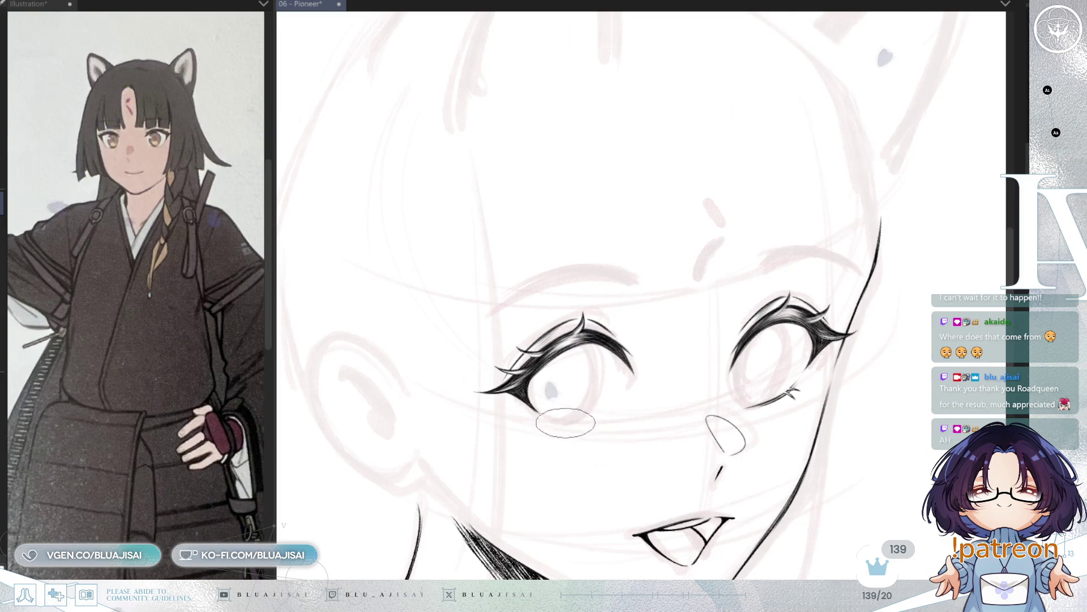
scroll(566, 422, up, 3)
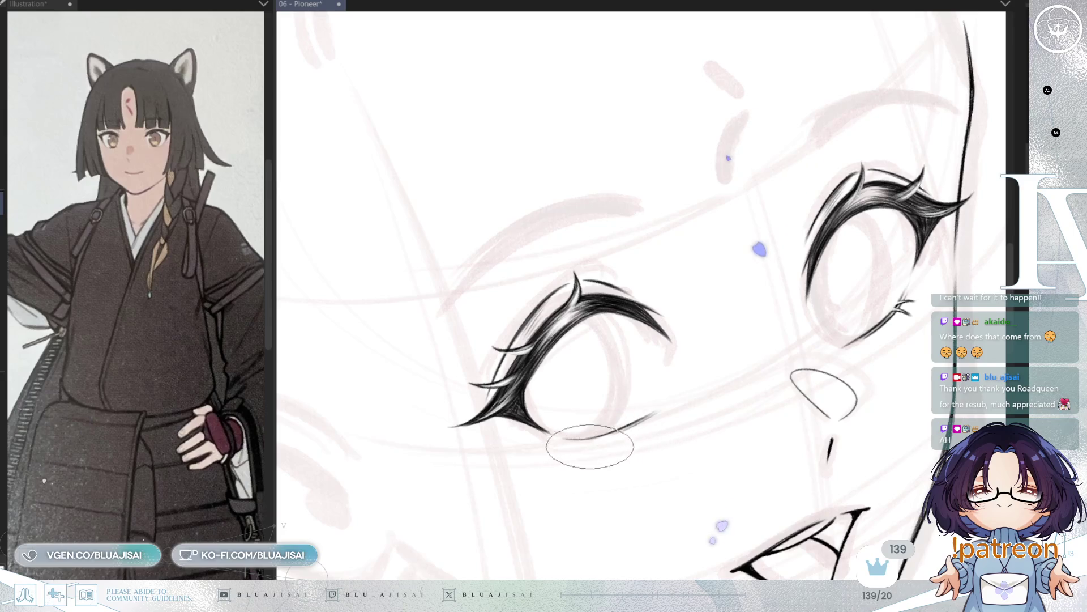
scroll(564, 437, up, 2)
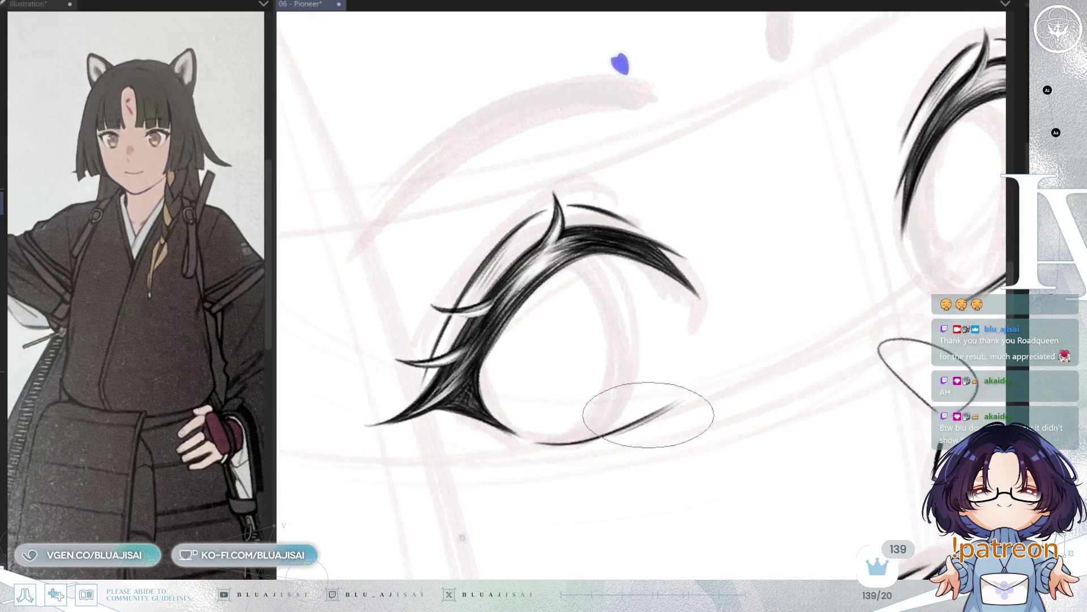
Add a faint stroke under the lower eyelid, level the face view, and save.
drag(553, 448, 577, 447)
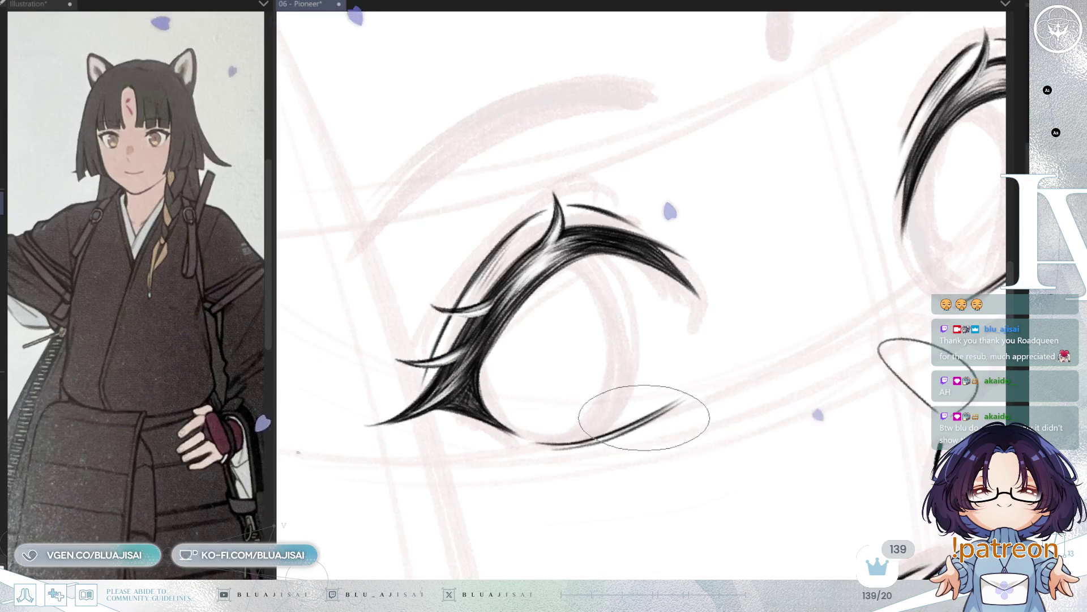
scroll(636, 424, down, 2)
scroll(760, 397, down, 1)
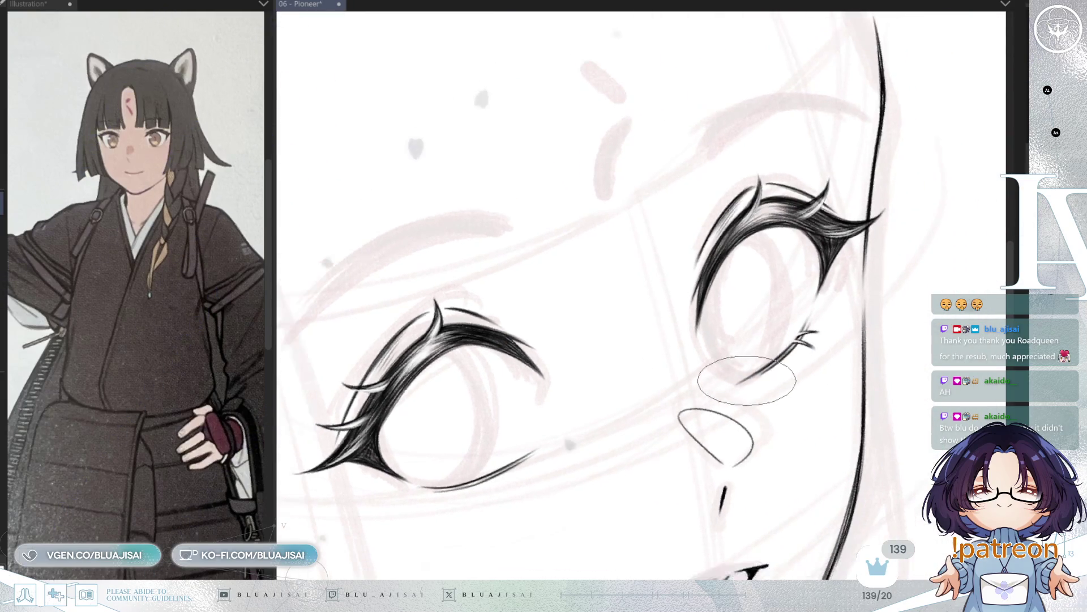
key(asciicircum)
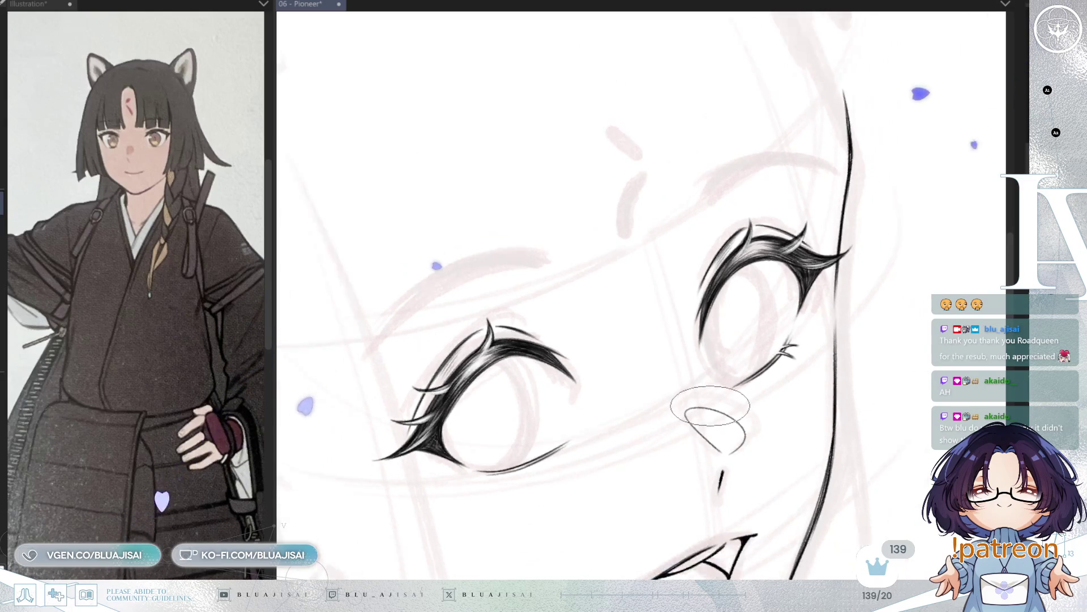
key(asciicircum)
key(asciicircum)
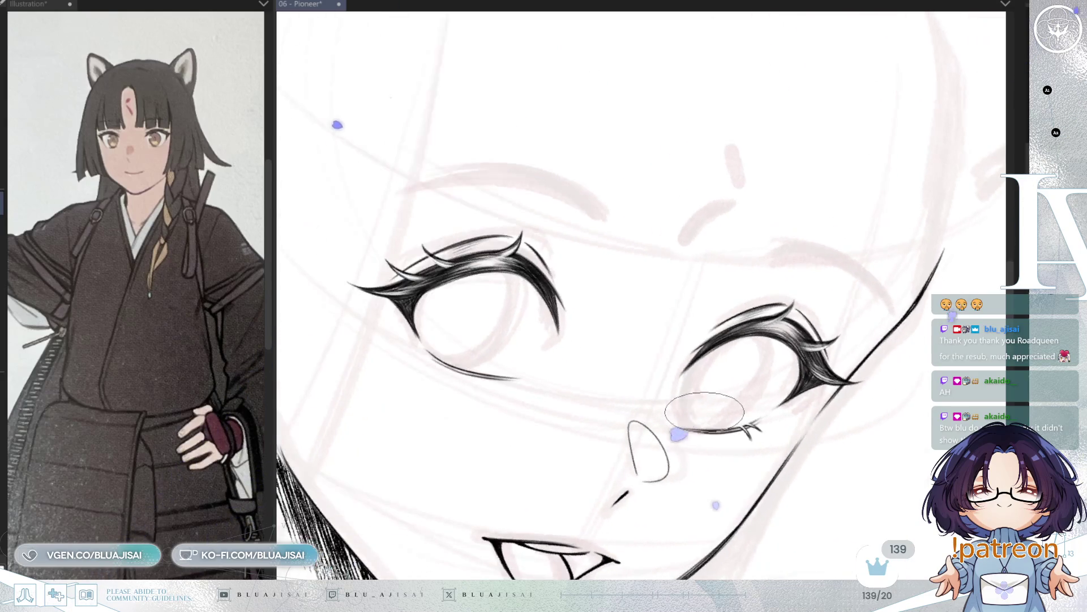
key(minus)
key(h)
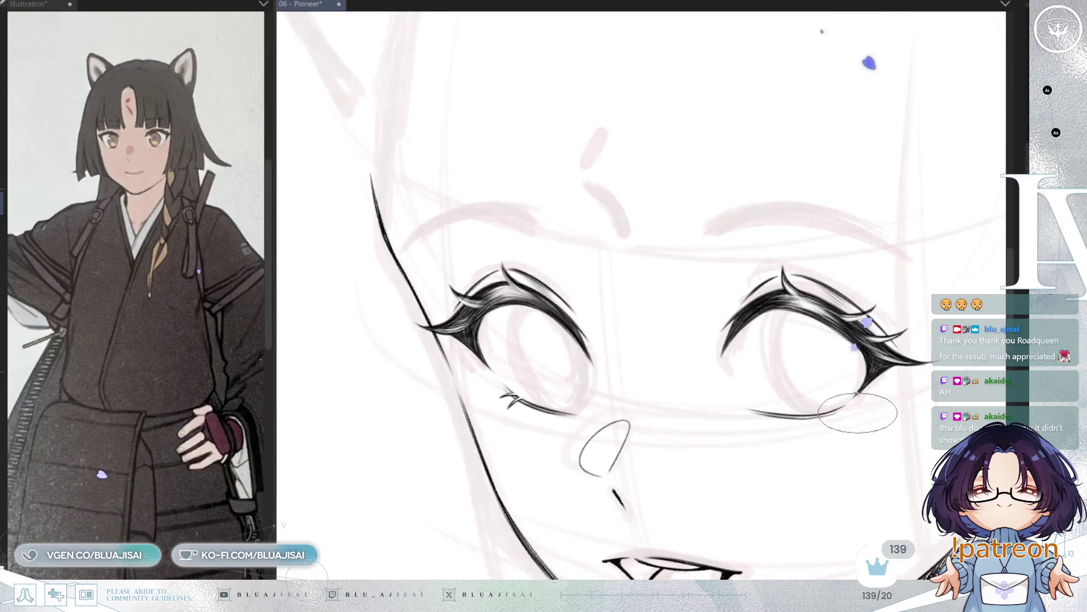
key(asciicircum)
drag(862, 463, 841, 415)
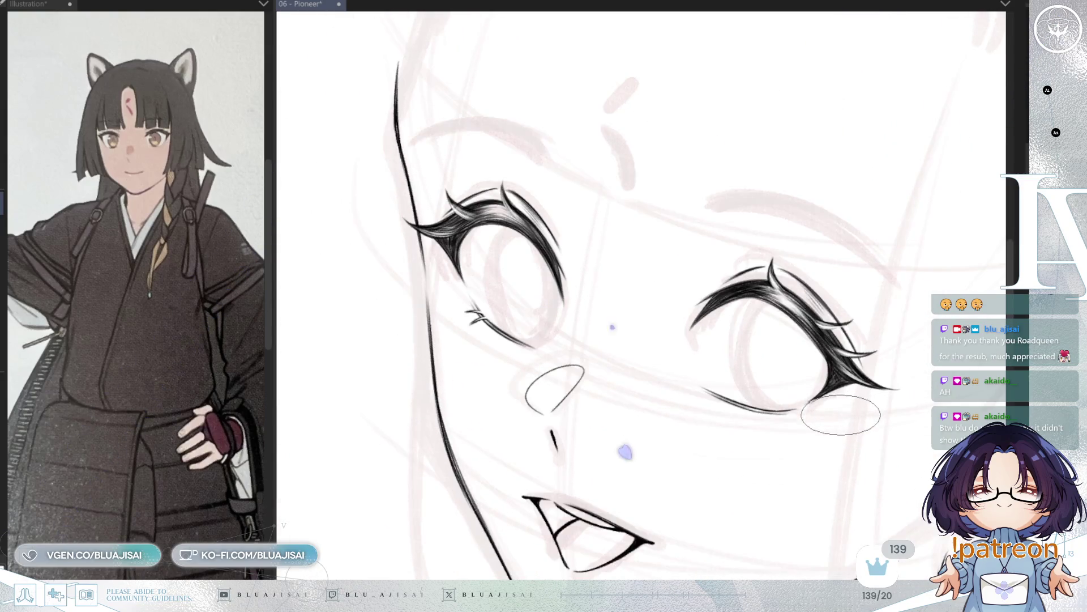
key(h)
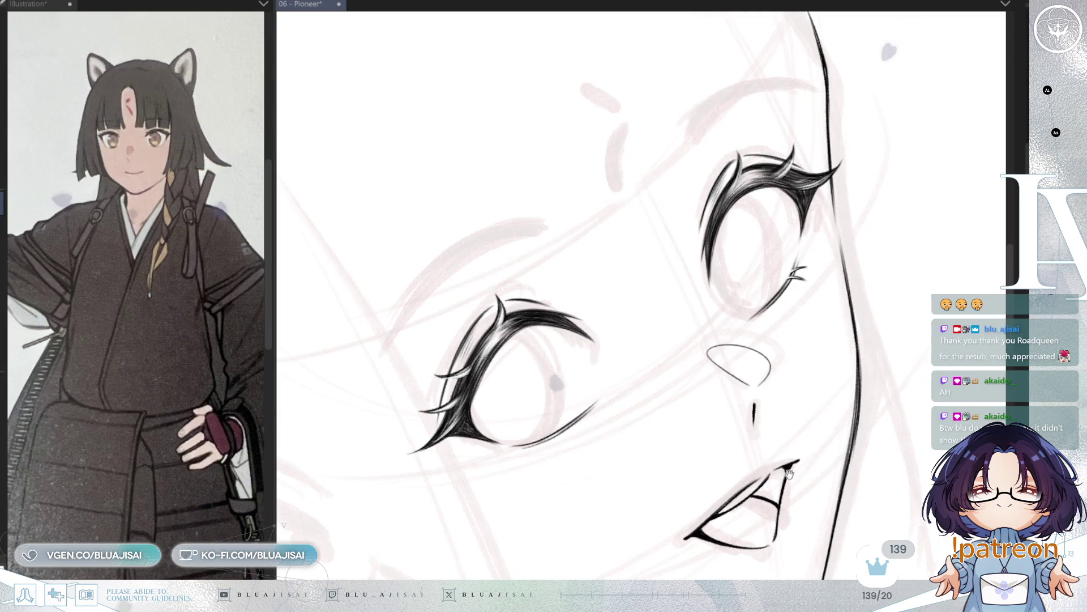
drag(781, 469, 841, 438)
key(ctrl+s)
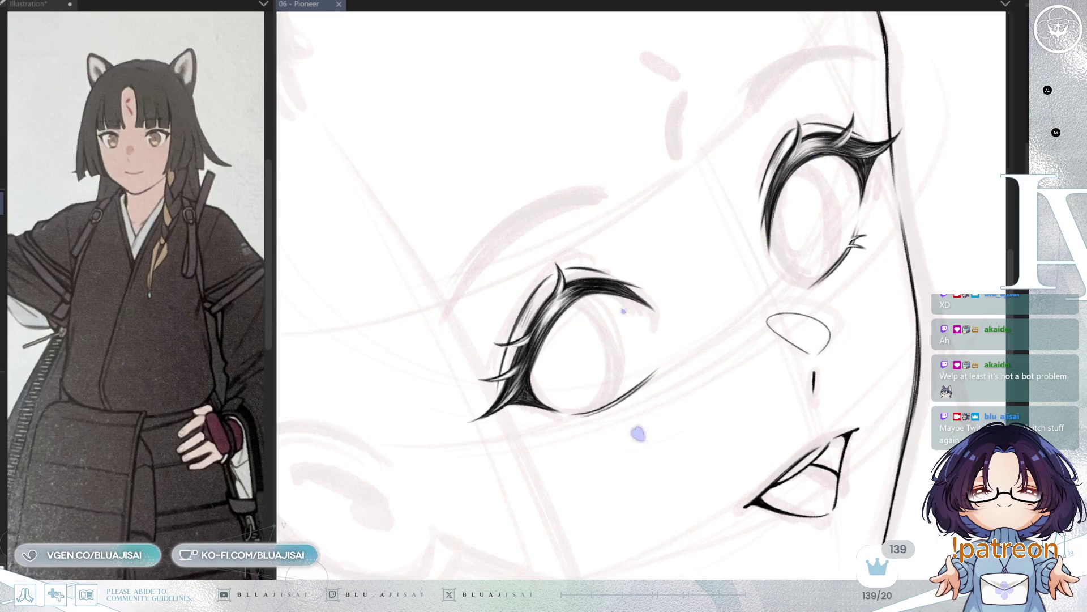
Draw and thicken small lash ticks on the left eye's lower lid, adjusting the upper lash's inner side.
scroll(583, 424, up, 4)
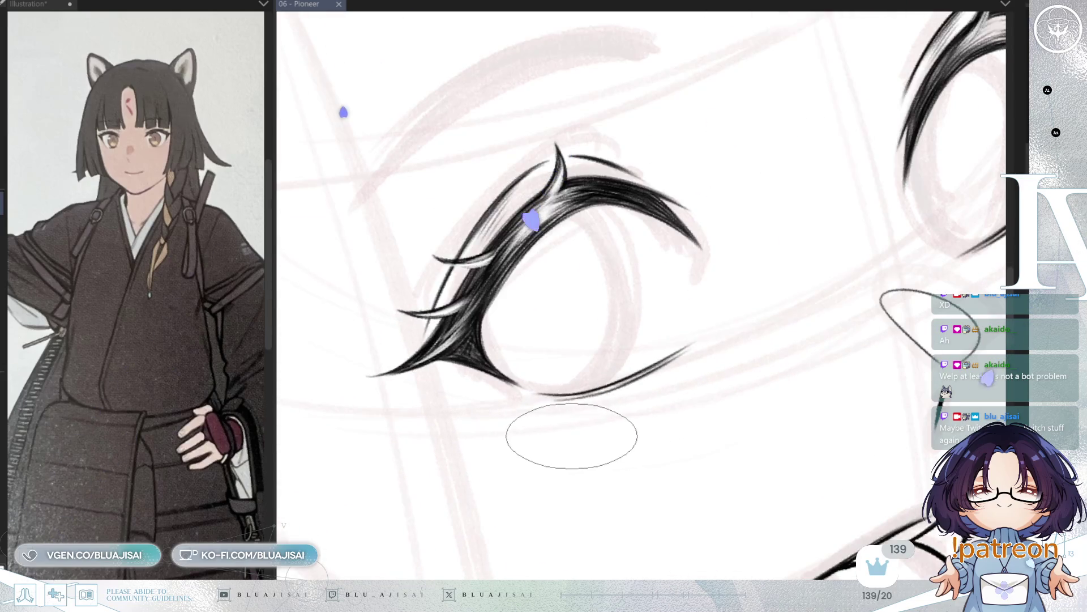
scroll(573, 395, up, 2)
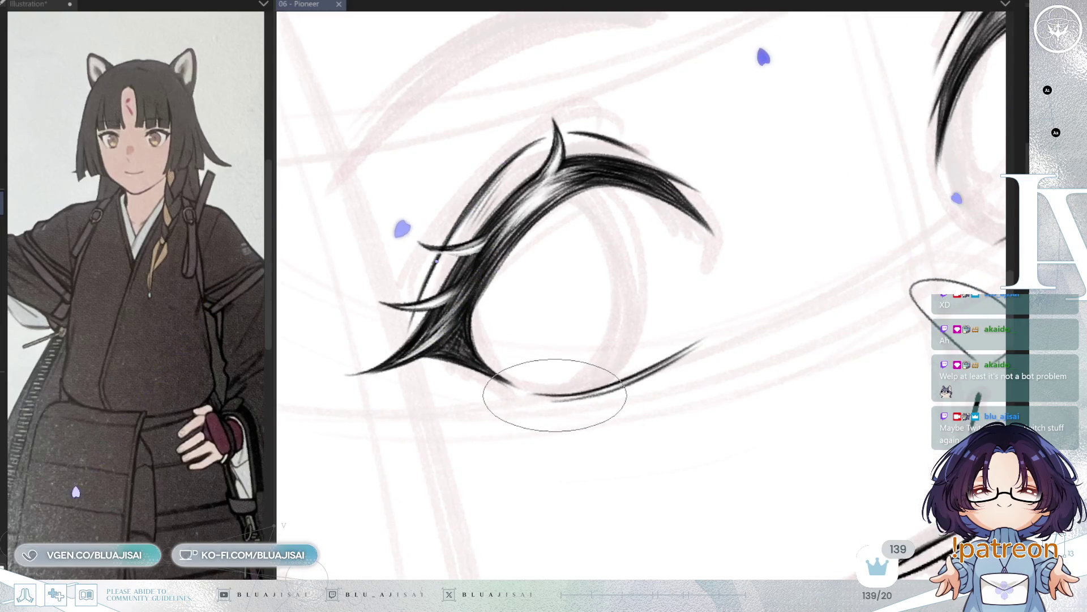
drag(552, 396, 533, 413)
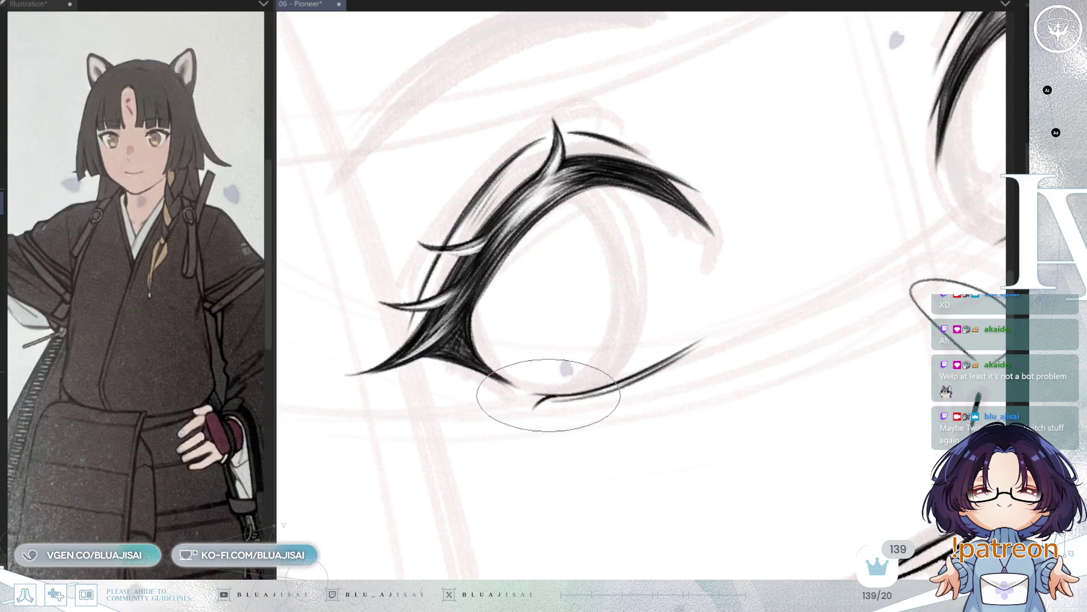
key(asciicircum)
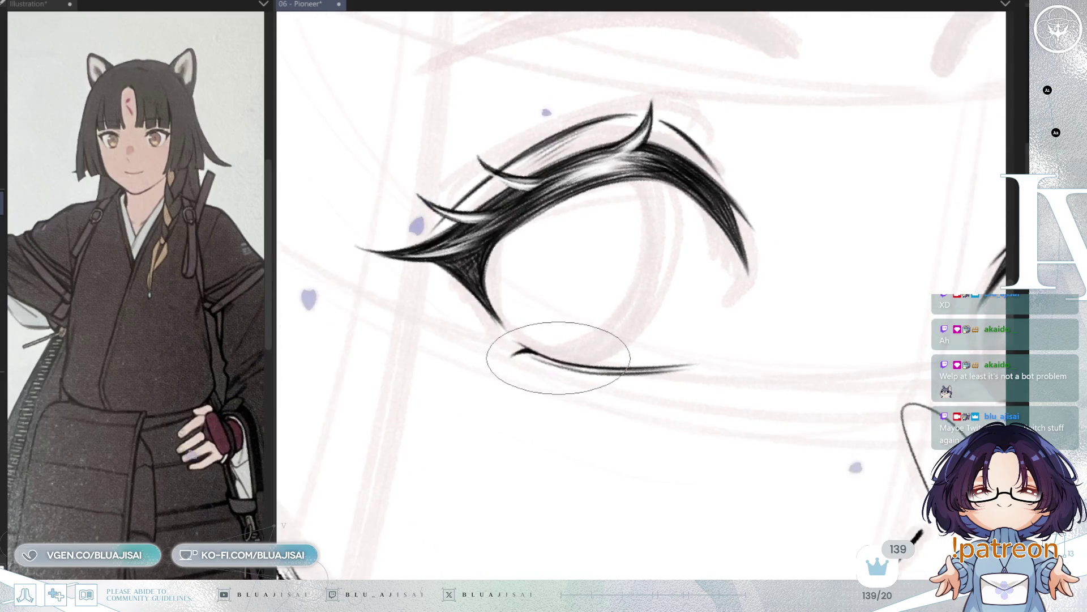
drag(542, 365, 535, 377)
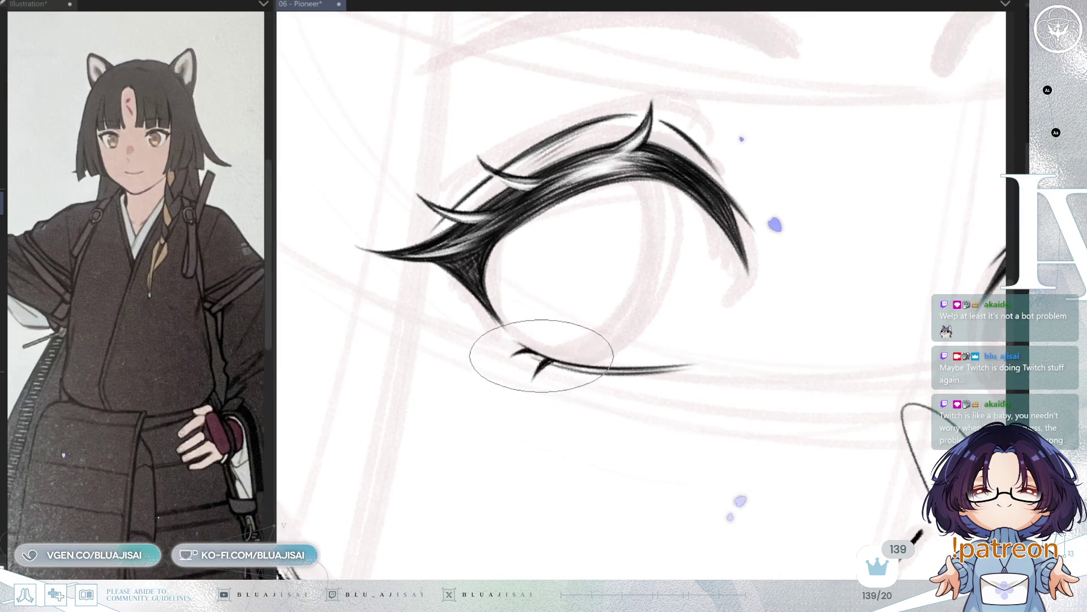
key(minus)
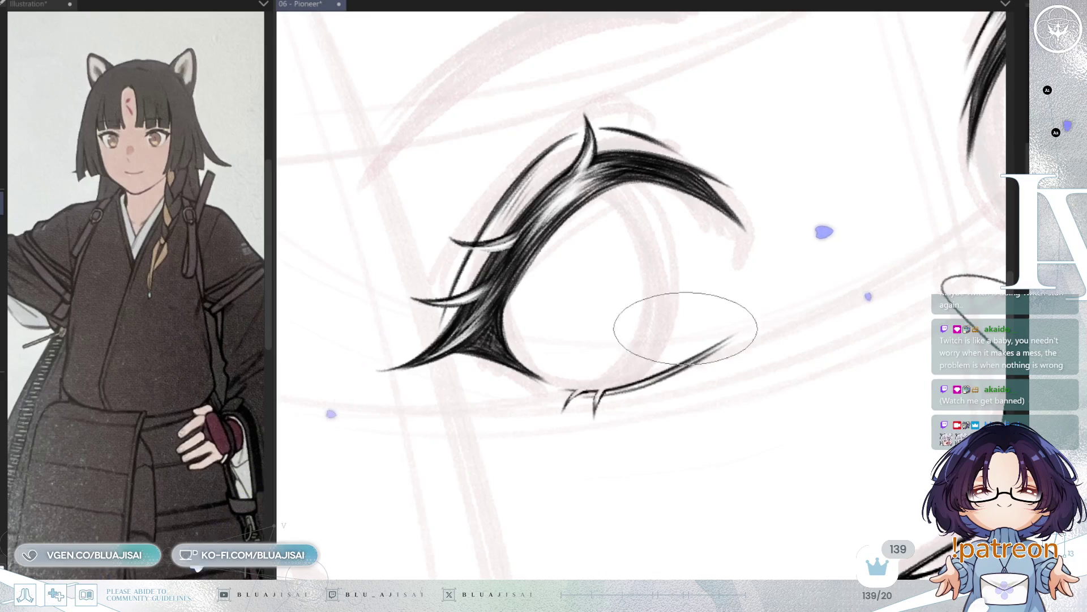
key(ctrl+z)
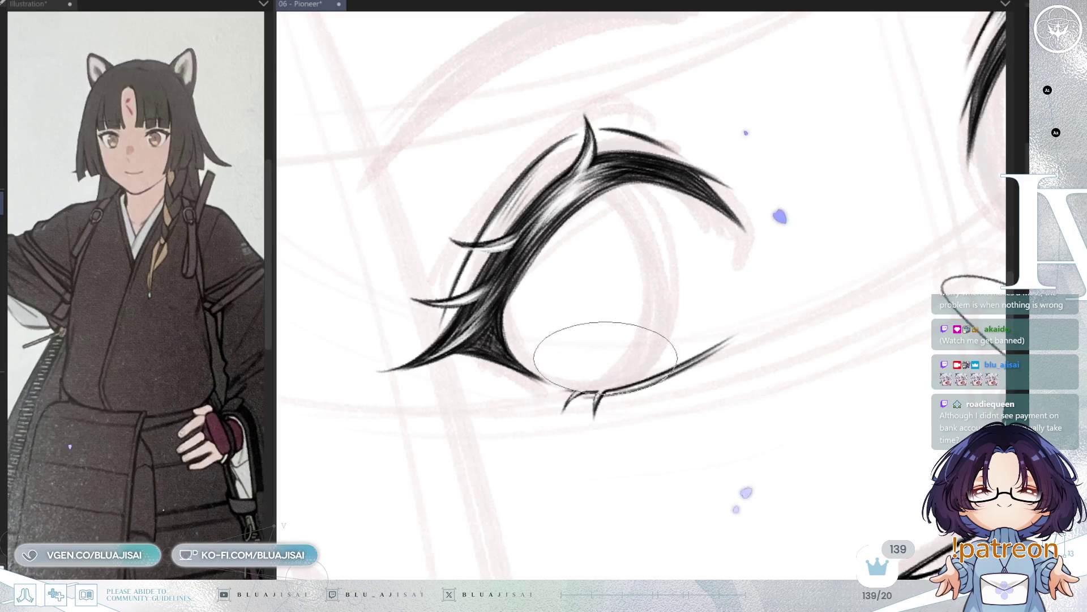
scroll(679, 376, down, 2)
scroll(679, 379, down, 4)
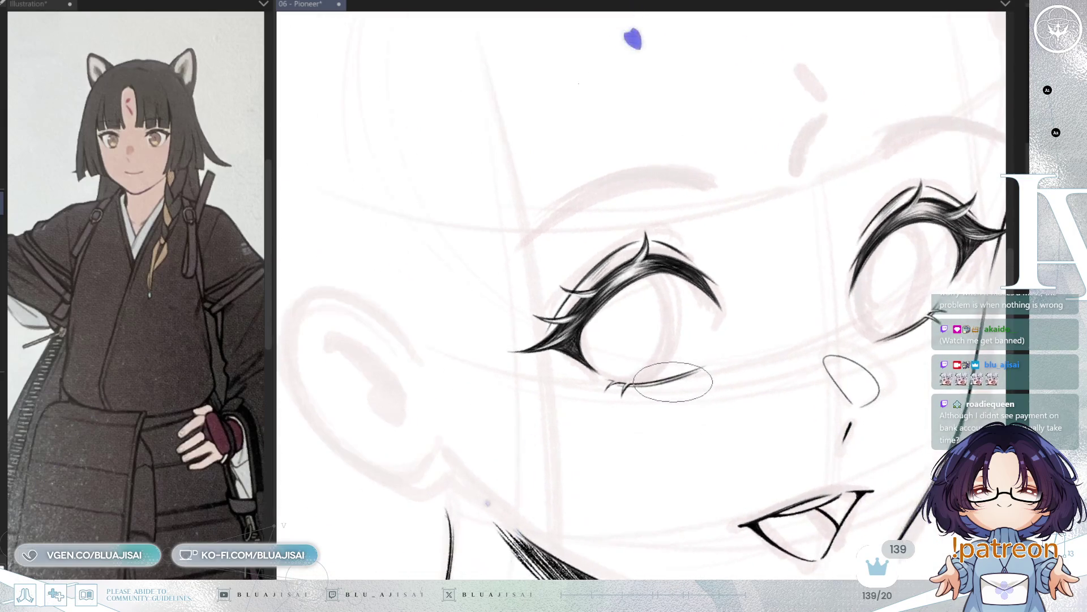
scroll(705, 406, down, 1)
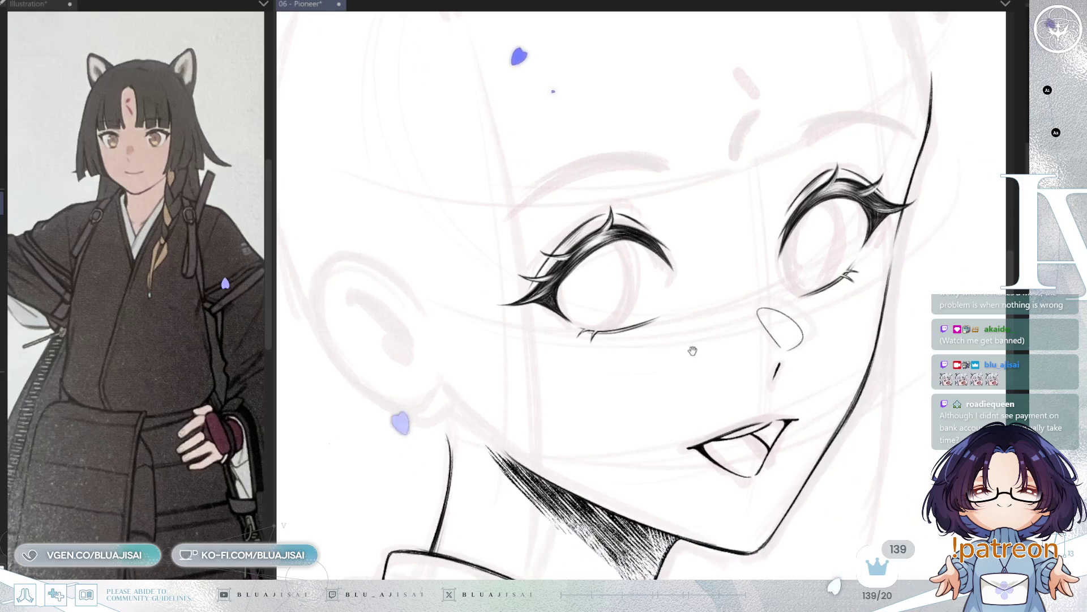
scroll(601, 391, up, 2)
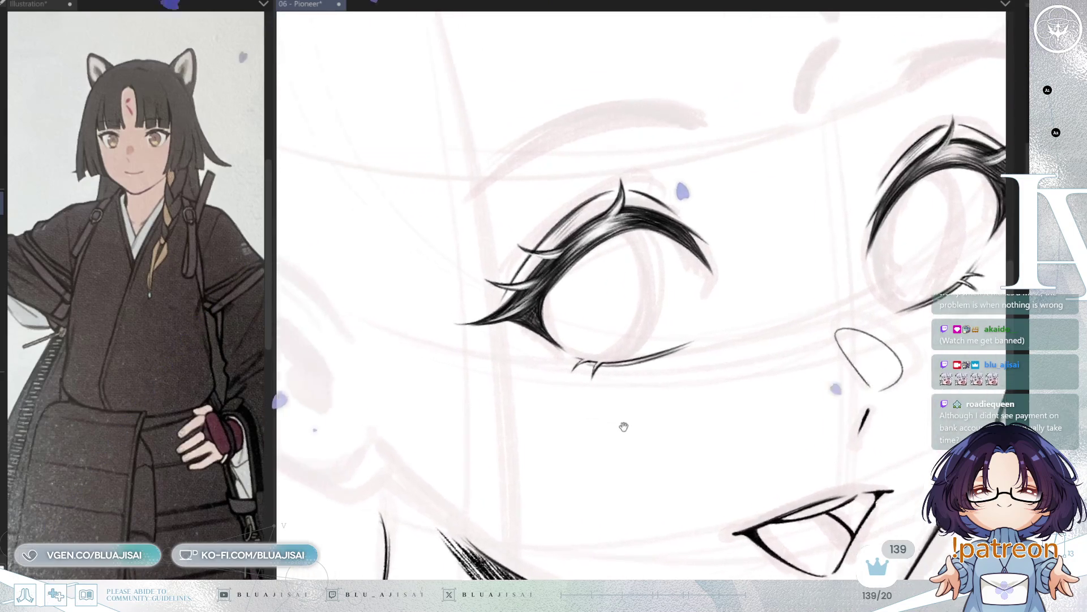
scroll(601, 391, up, 3)
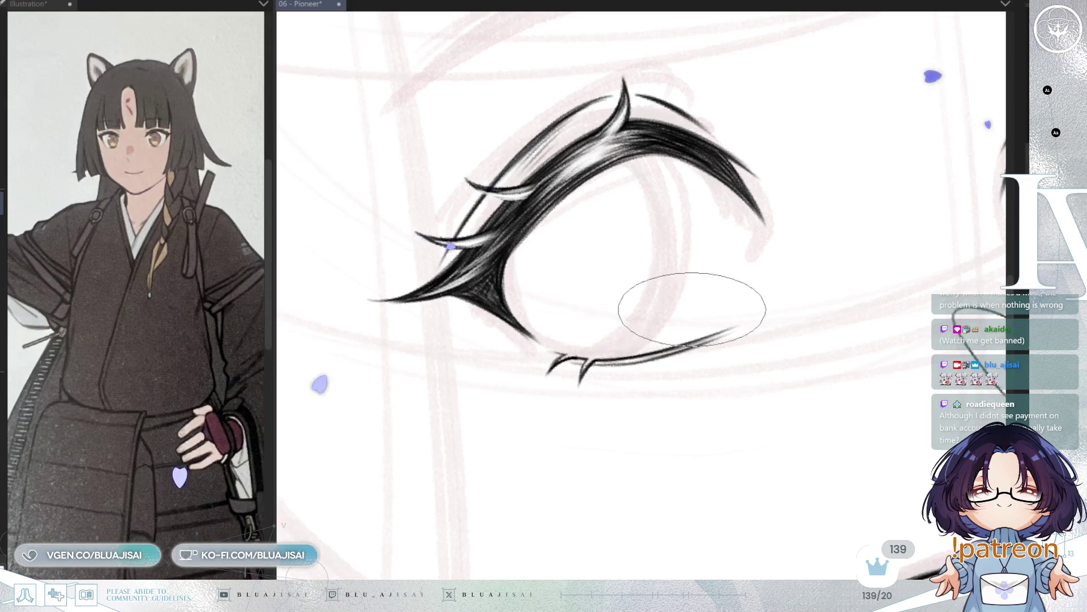
scroll(680, 329, down, 2)
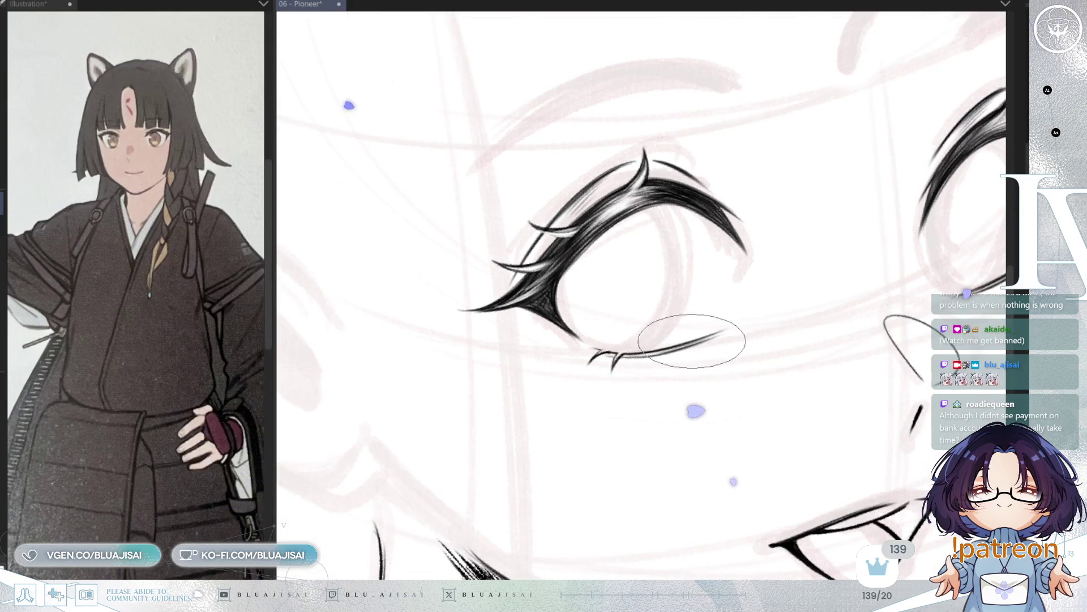
scroll(691, 335, down, 3)
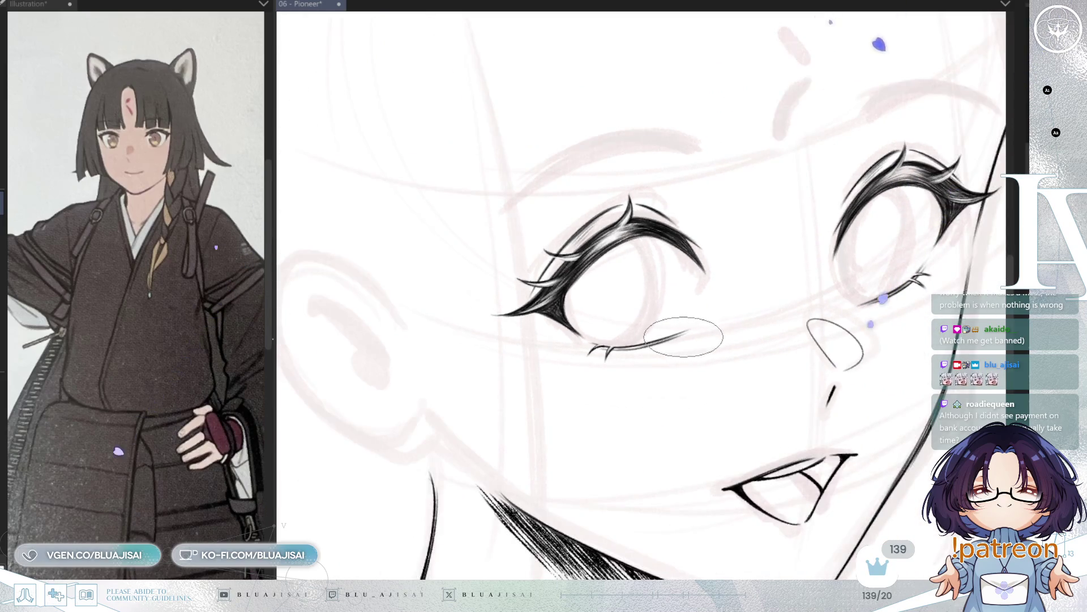
scroll(684, 336, down, 2)
mouse_move(753, 357)
mouse_down()
mouse_move(705, 343)
mouse_move(690, 396)
mouse_up()
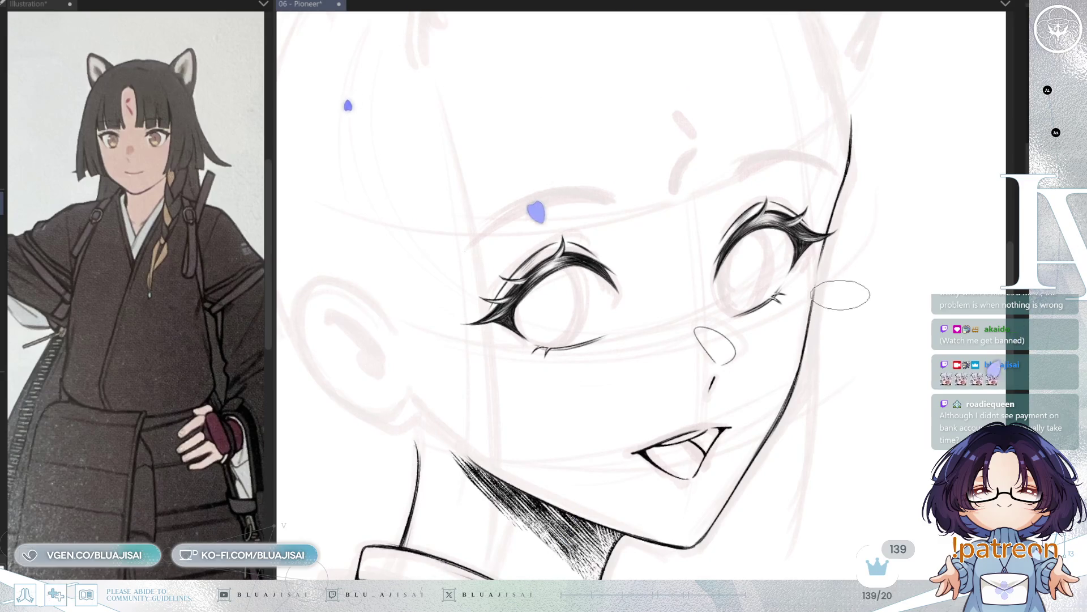
key(h)
key(h)
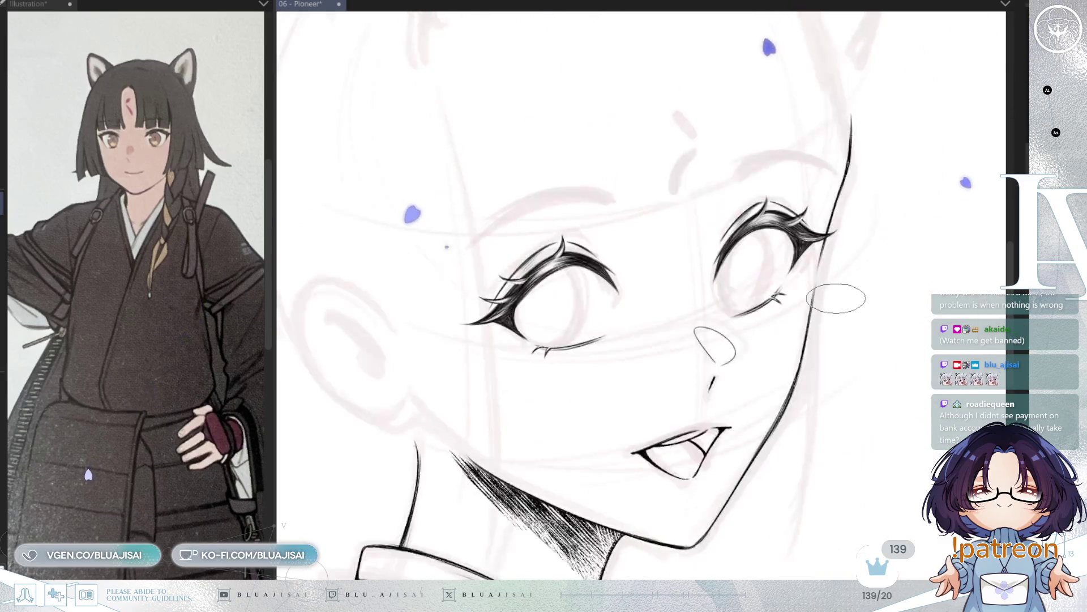
drag(779, 332, 807, 344)
drag(708, 334, 768, 362)
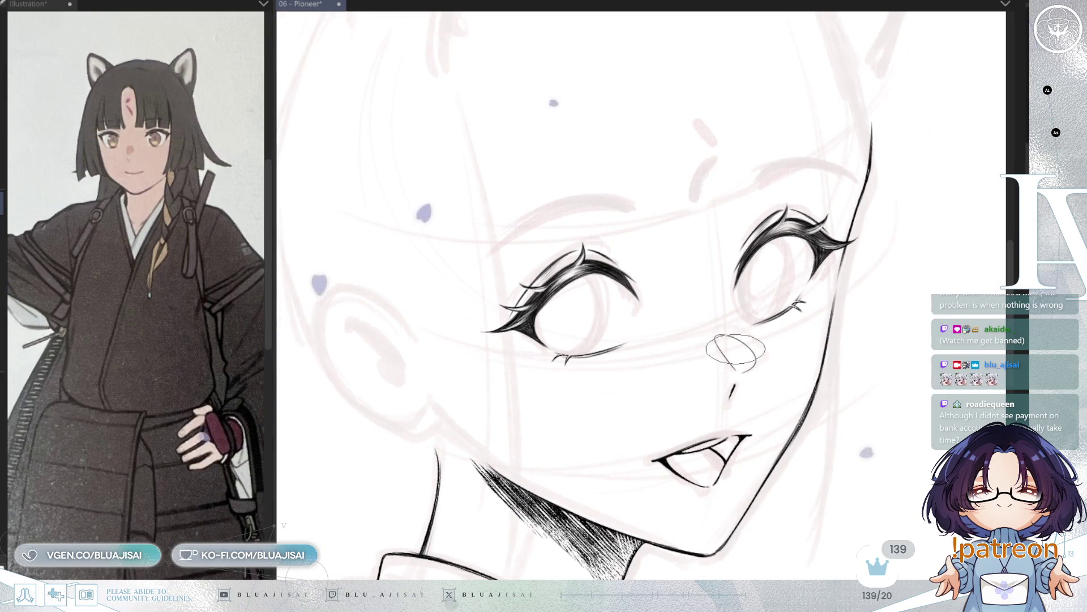
drag(736, 351, 787, 385)
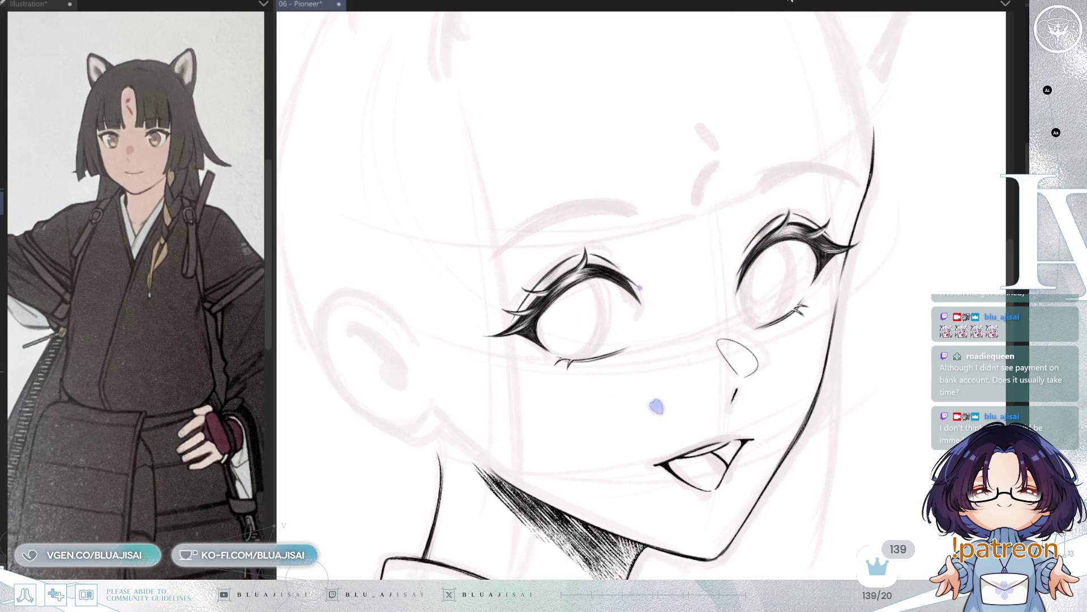
scroll(578, 336, up, 5)
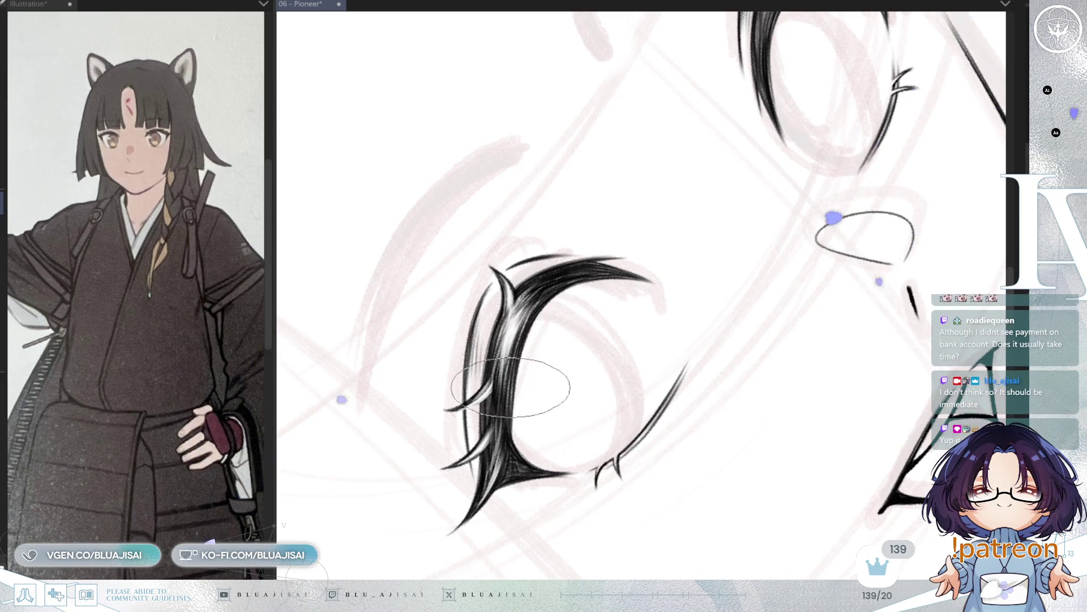
scroll(564, 295, down, 3)
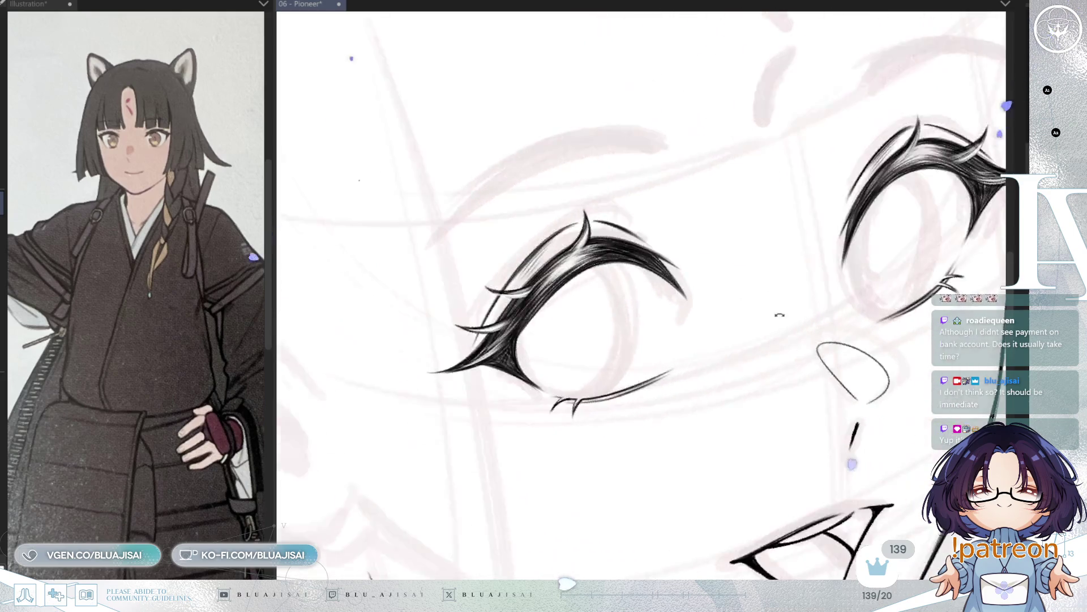
mouse_move(787, 390)
mouse_down()
mouse_move(772, 389)
mouse_move(813, 359)
mouse_move(810, 395)
mouse_up()
key(h)
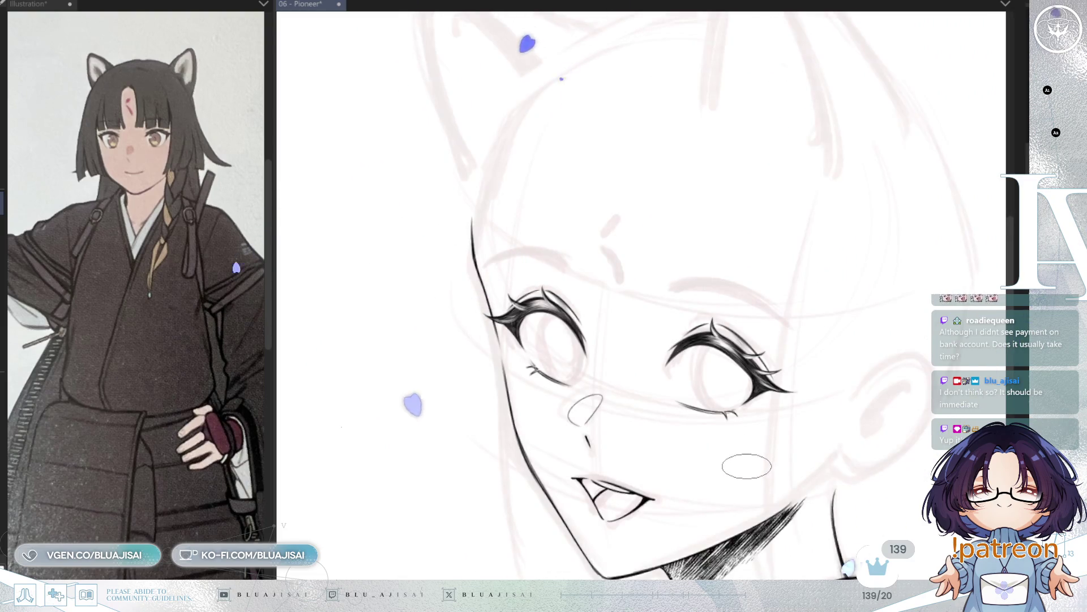
key(h)
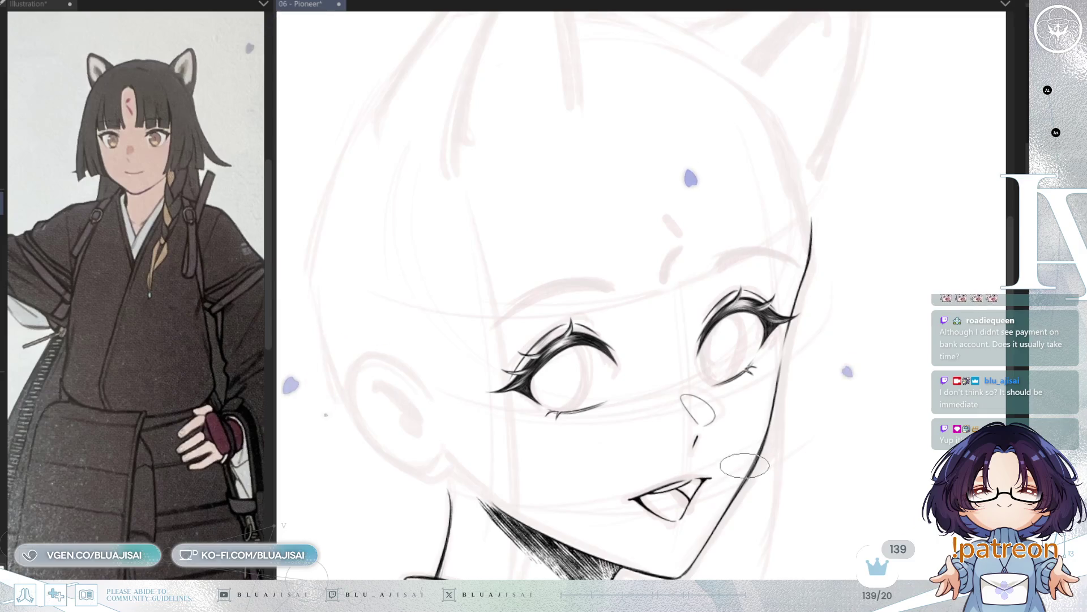
scroll(736, 430, up, 2)
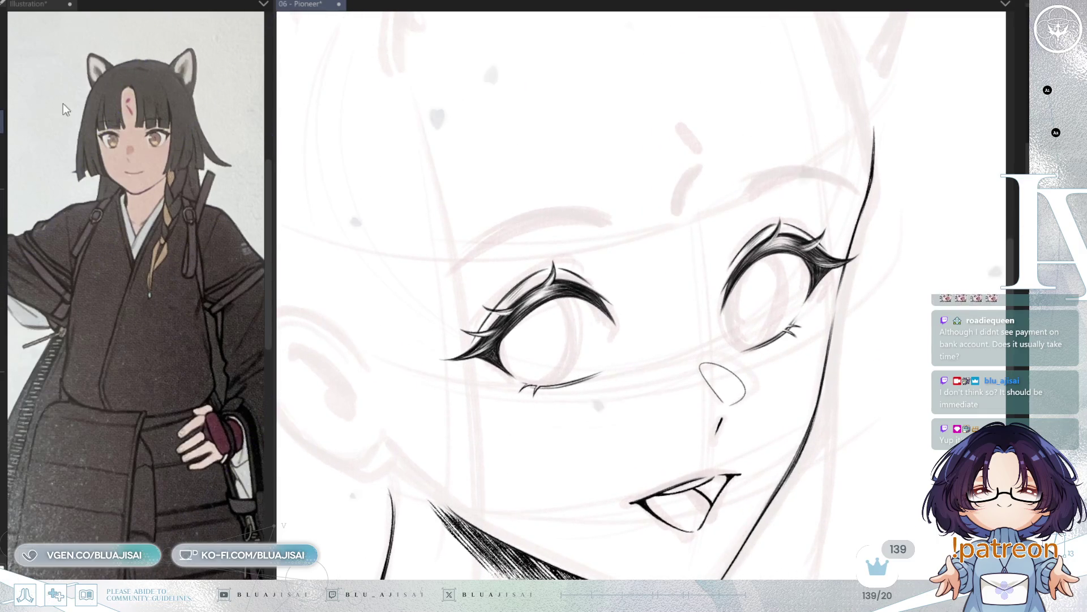
scroll(590, 417, up, 1)
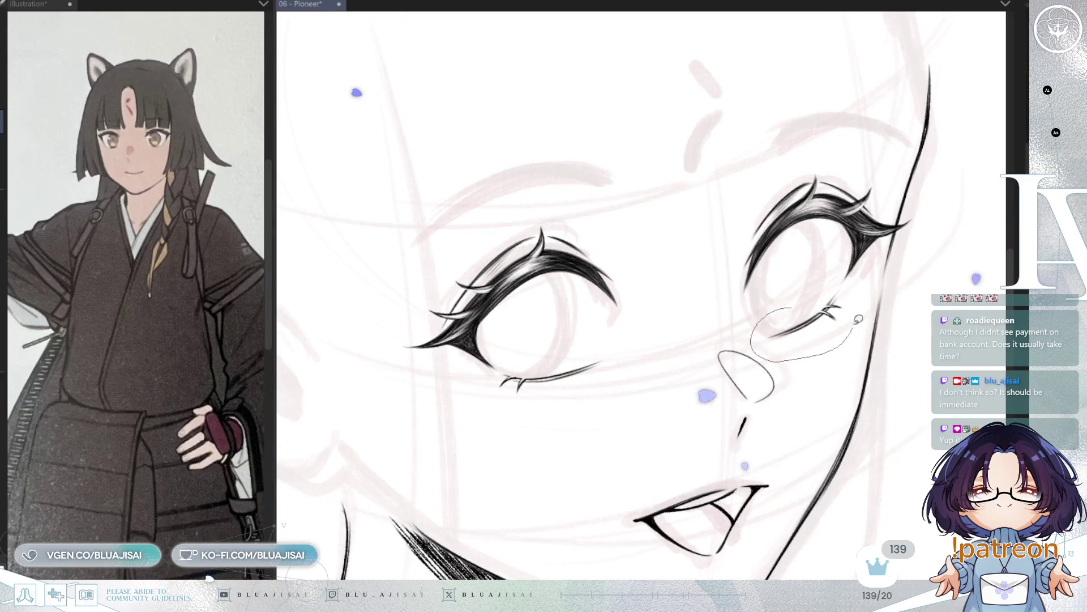
drag(851, 282, 820, 290)
Tilt the selected lower lashes slightly upward with Ctrl+T and deselect.
key(ctrl+t)
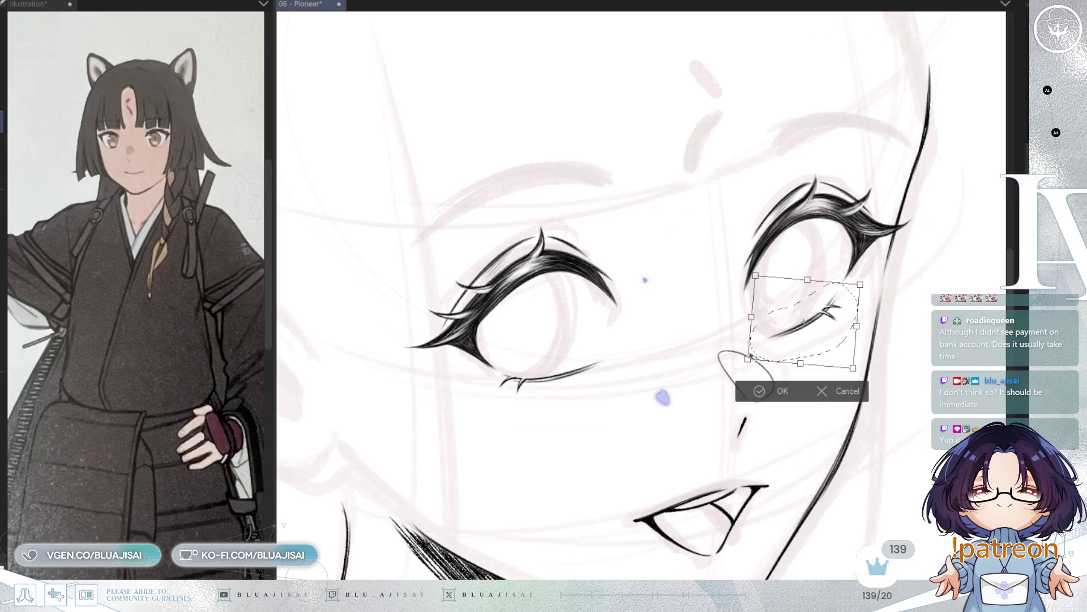
drag(748, 360, 747, 355)
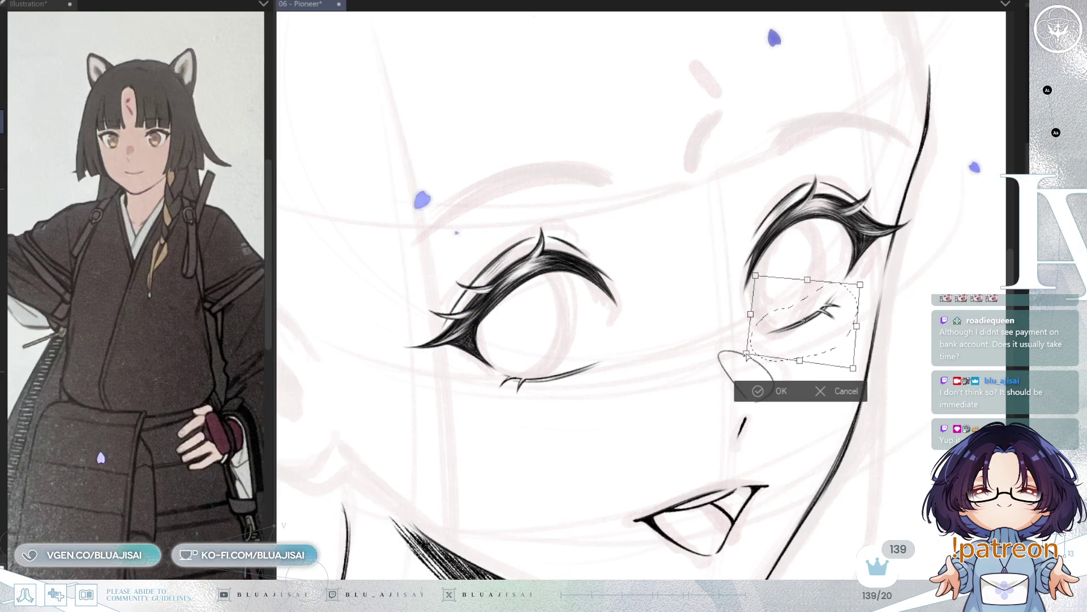
click(746, 389)
key(ctrl+d)
Skew the left eye's lower lash by lowering its right side, then mirror-check the face.
drag(493, 381, 491, 385)
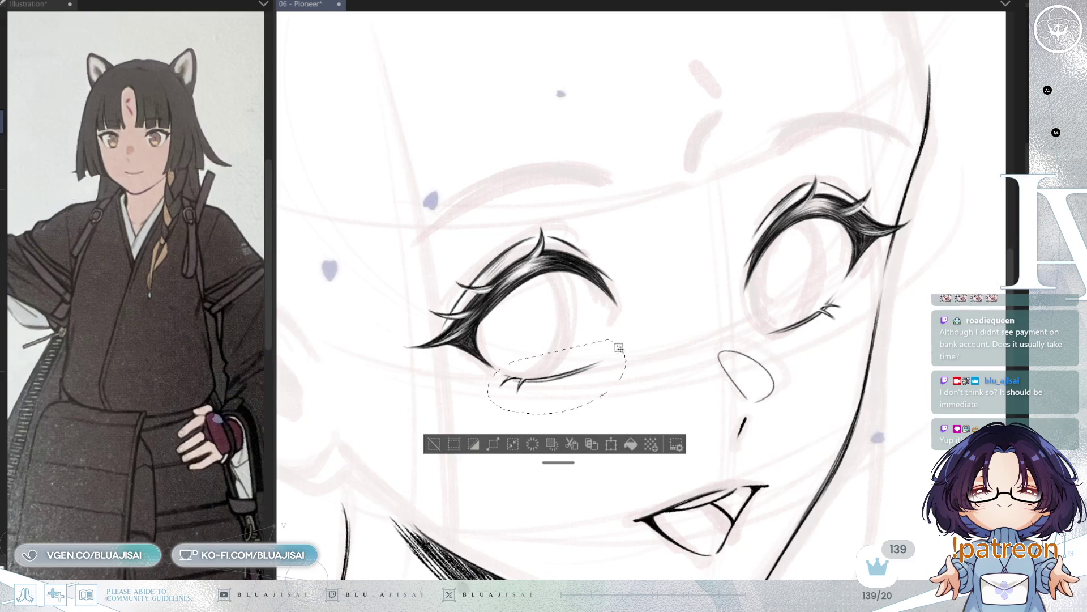
key(ctrl+t)
drag(626, 376, 628, 389)
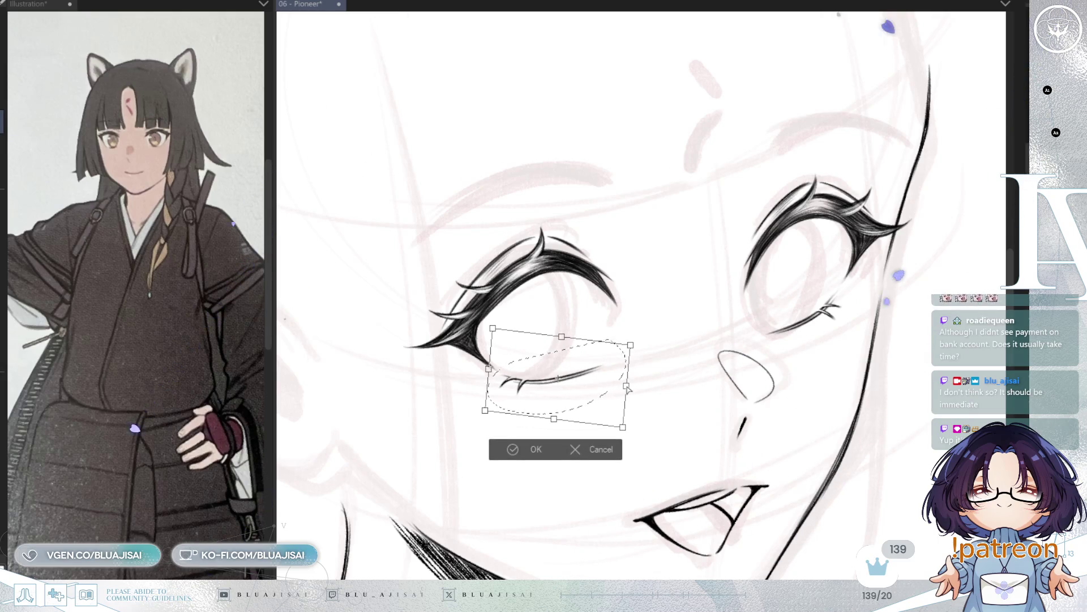
click(499, 456)
key(ctrl+d)
key(h)
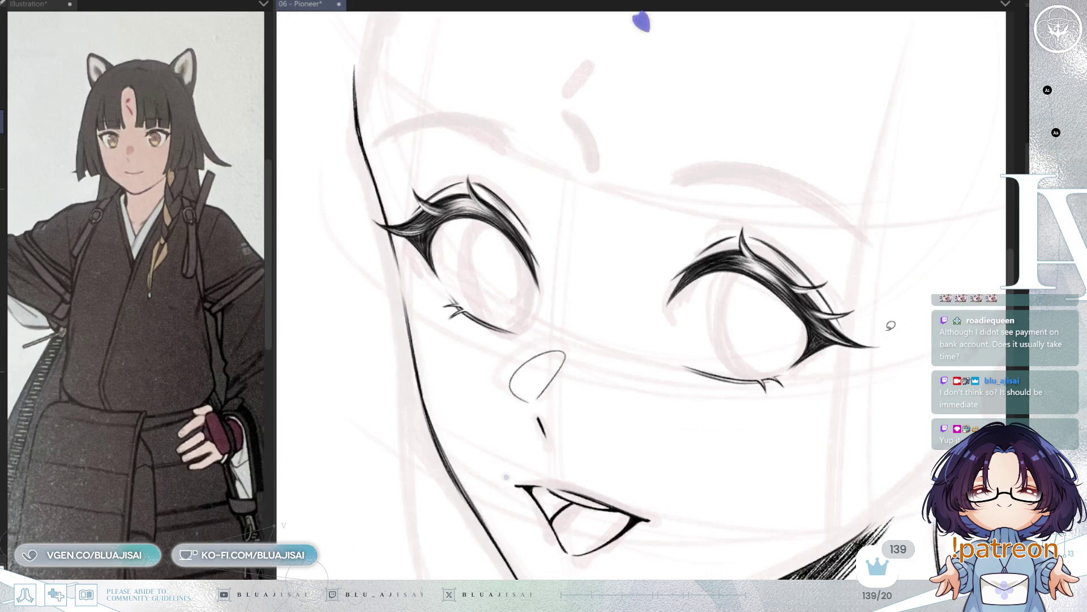
key(h)
key(h)
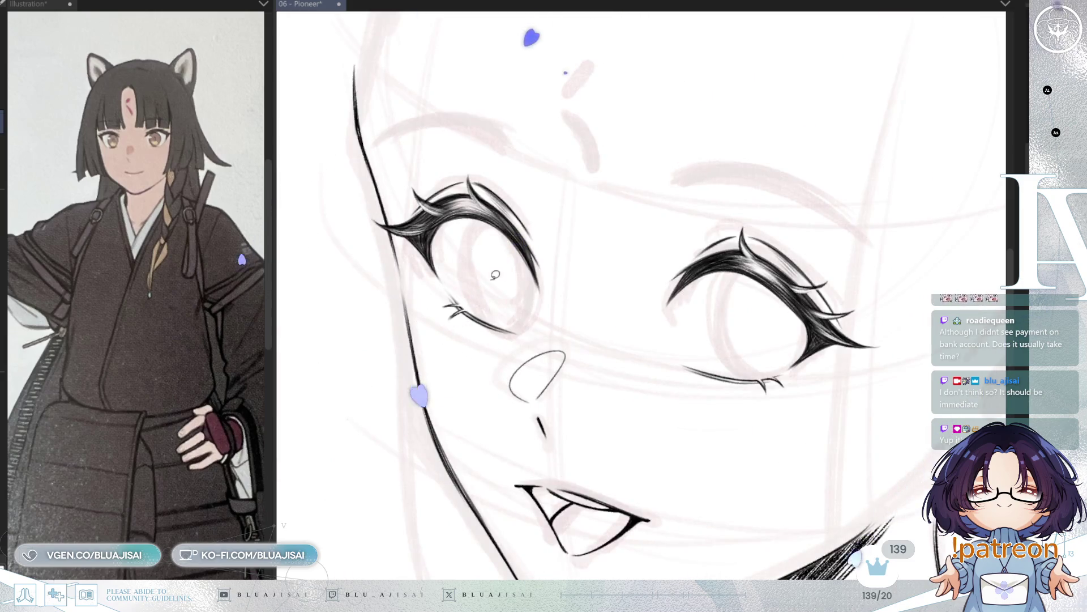
Shrink the other eye's lower eyelash slightly and deselect it.
drag(459, 277, 453, 283)
key(ctrl+t)
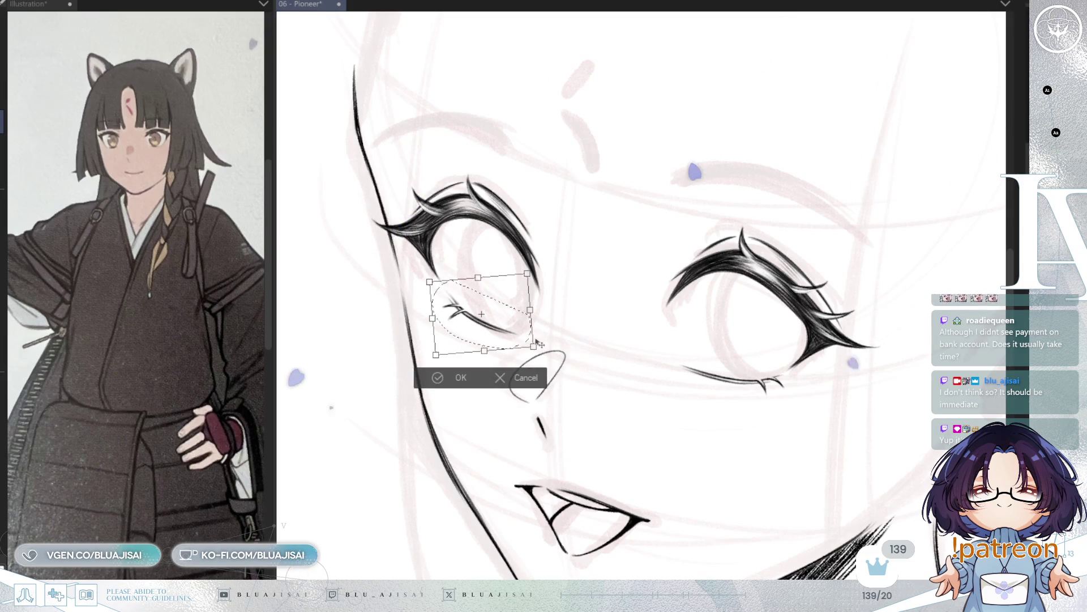
drag(534, 345, 534, 344)
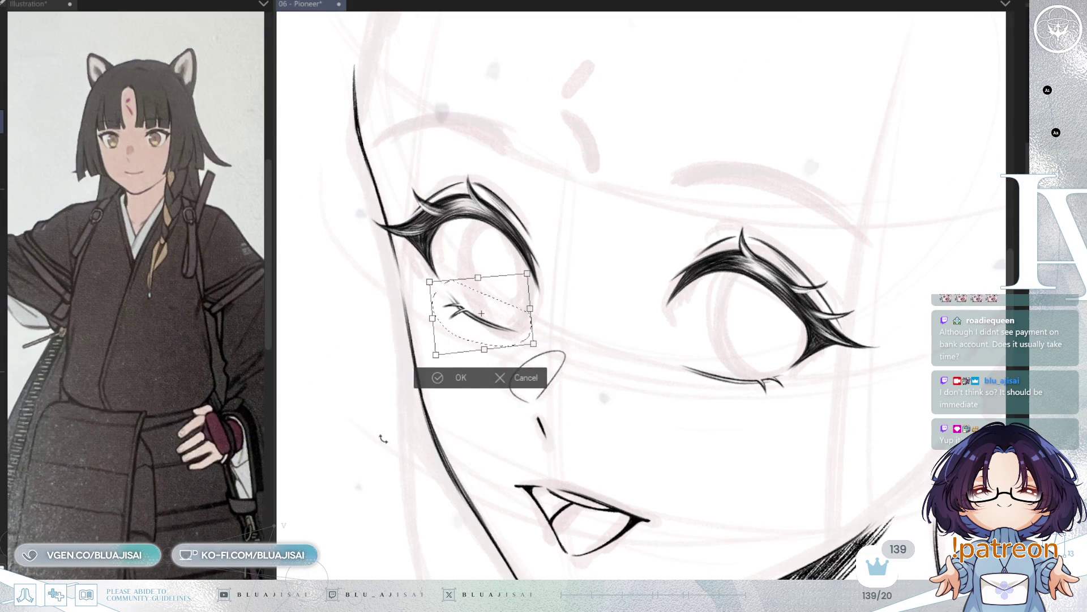
click(422, 381)
key(ctrl+d)
key(ctrl+minus)
key(ctrl+minus)
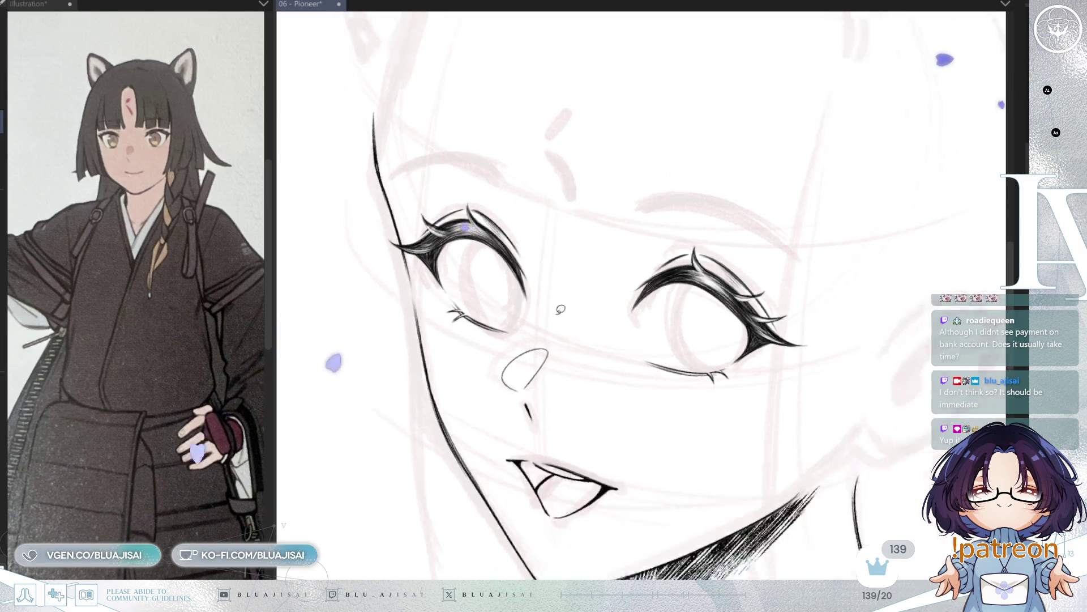
Review the whole figure zoomed out, tilted and mirrored, reset the view, and save with Ctrl+S.
key(ctrl+minus)
mouse_move(866, 170)
mouse_down()
mouse_move(779, 297)
mouse_move(780, 321)
mouse_up()
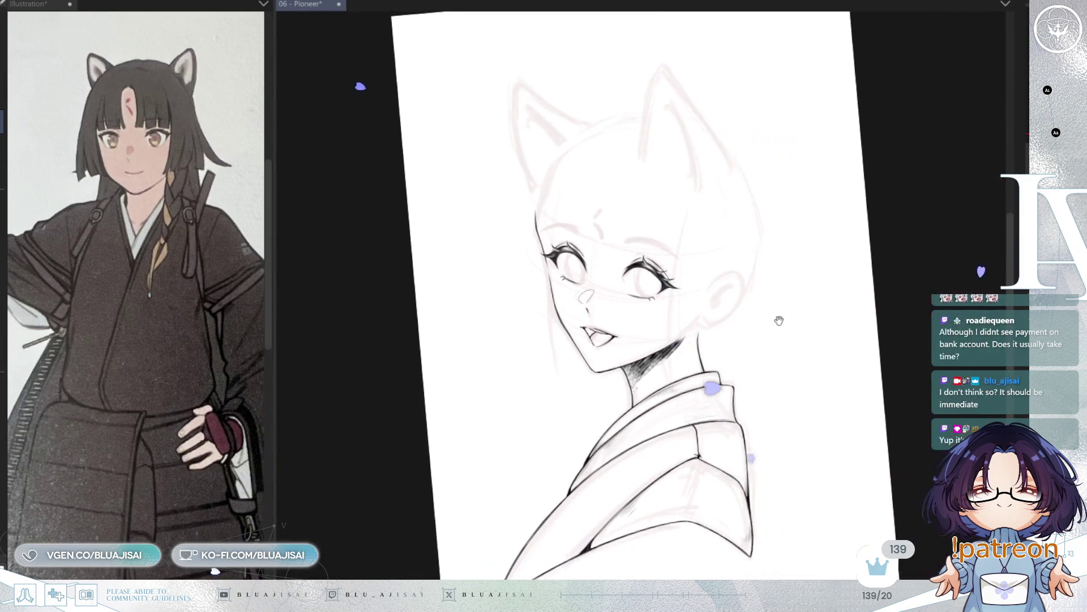
key(h)
key(ctrl+0)
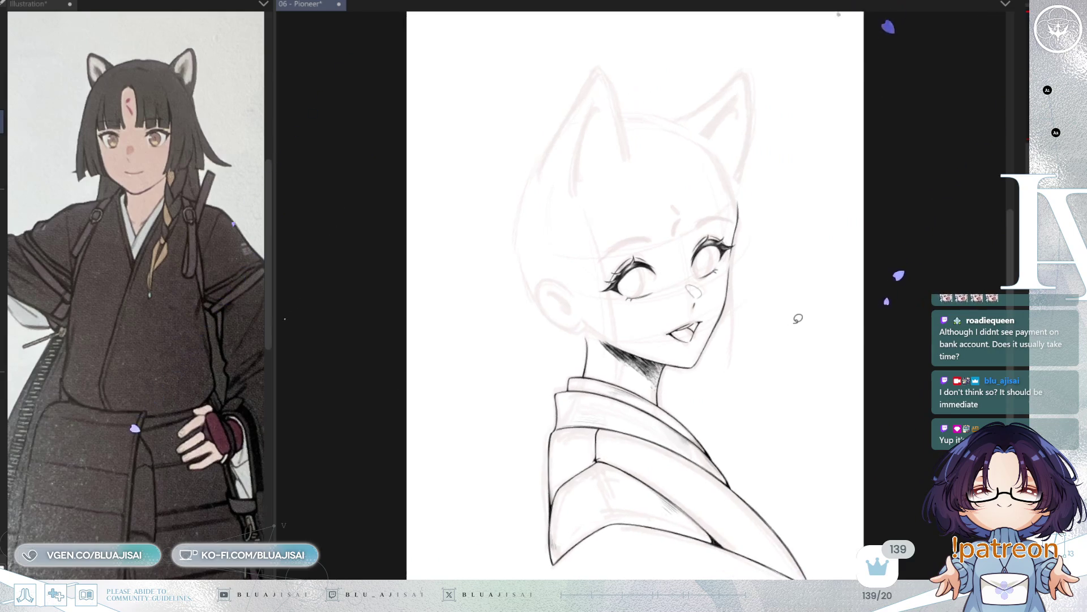
key(h)
key(h)
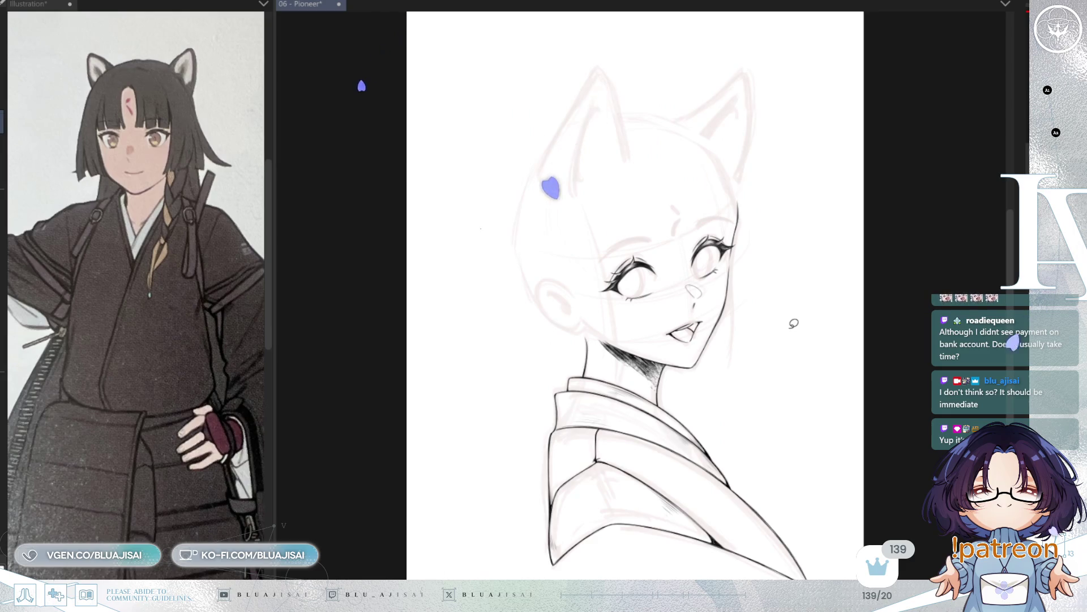
key(ctrl+s)
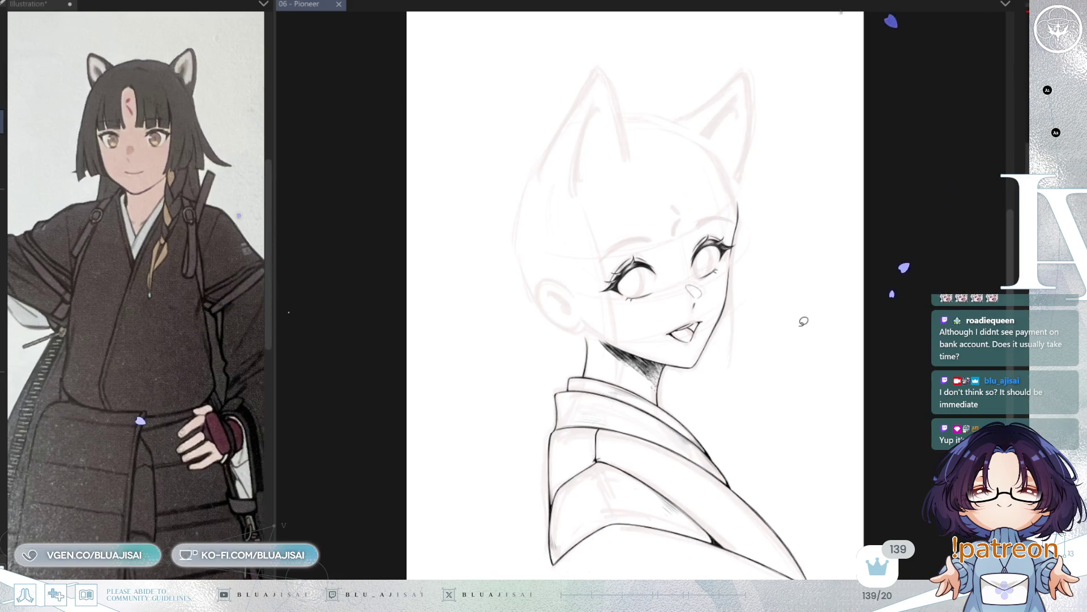
scroll(777, 351, up, 5)
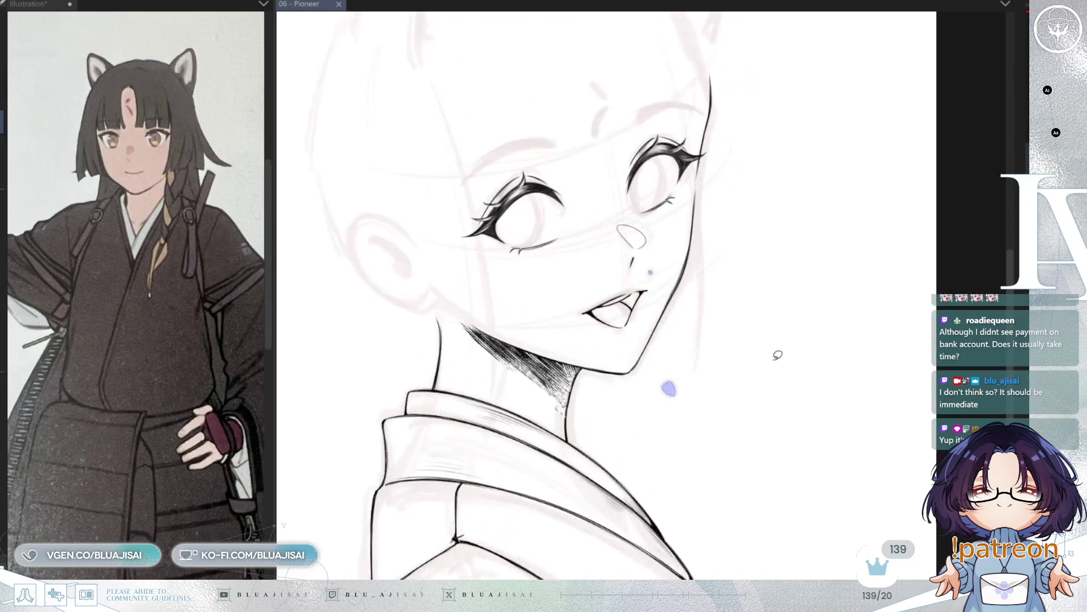
Sketch the first short hatch strokes of the eyebrow above the eye.
drag(721, 353, 733, 534)
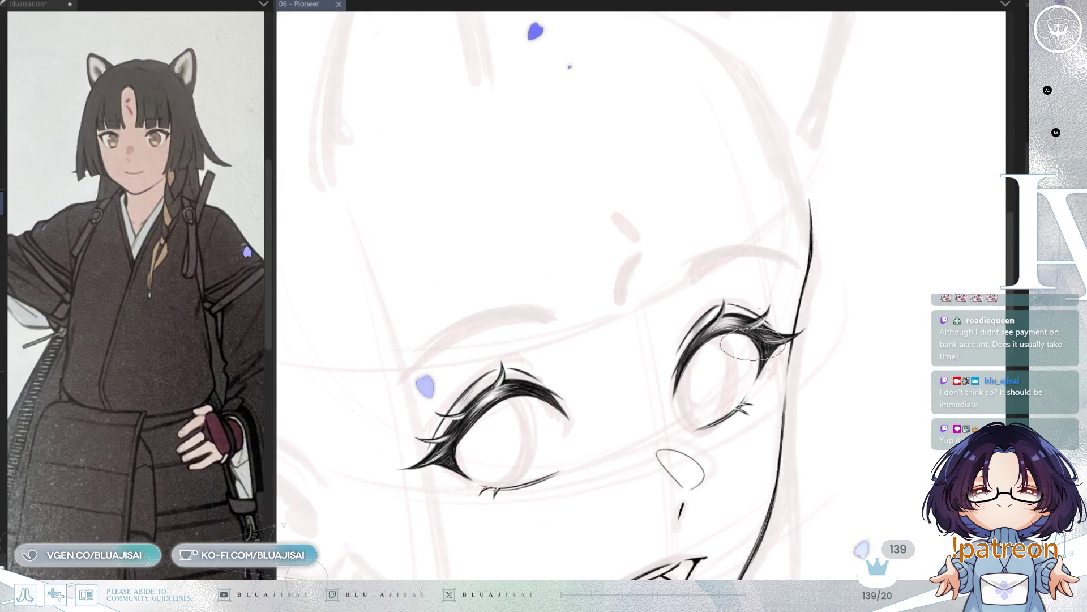
click(683, 285)
drag(683, 289, 704, 258)
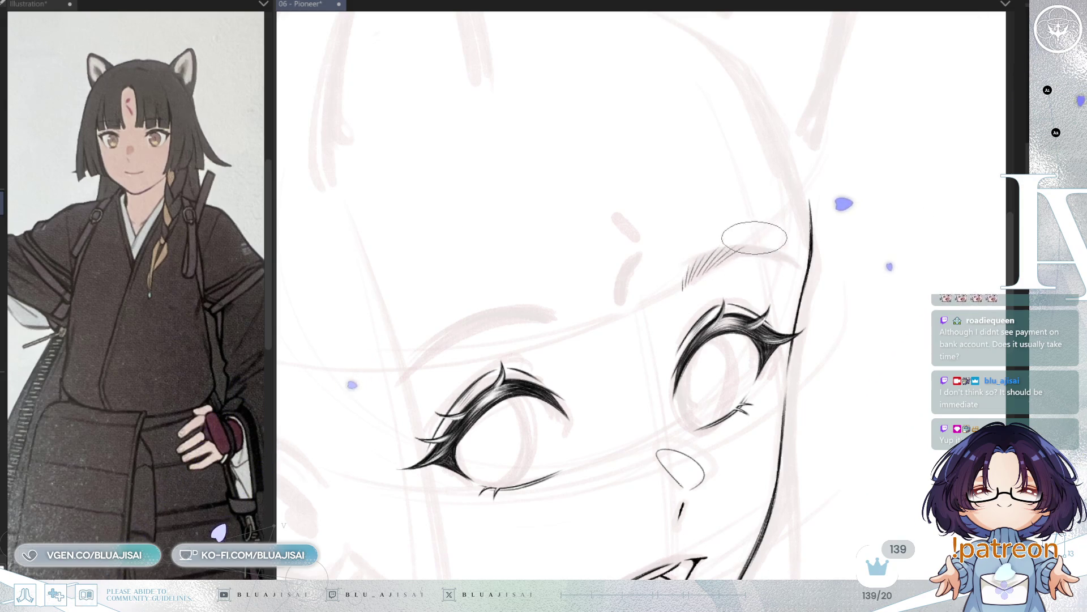
key(h)
key(h)
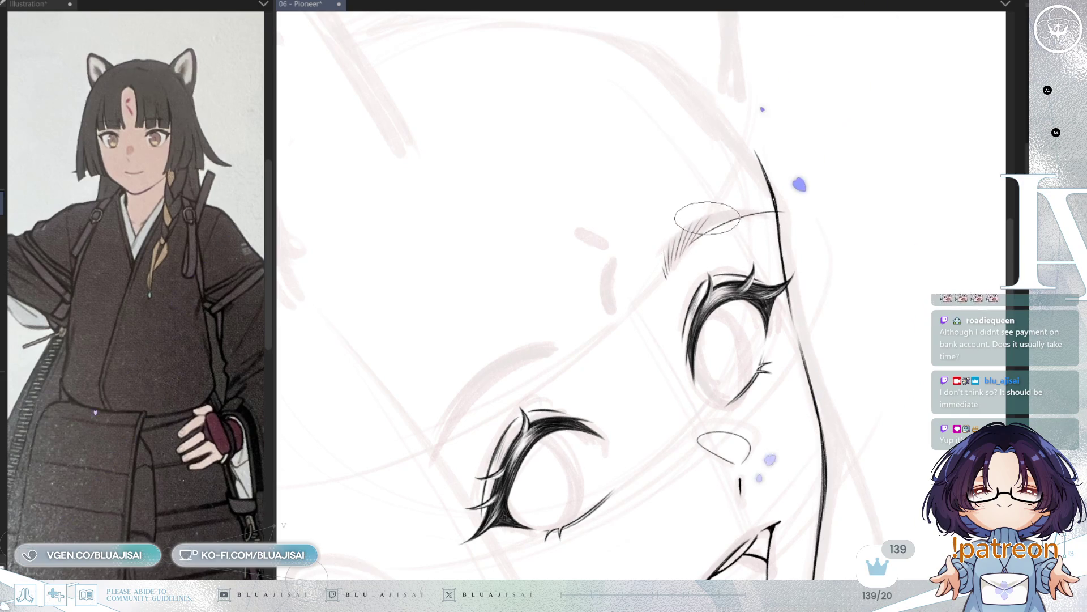
scroll(715, 219, up, 3)
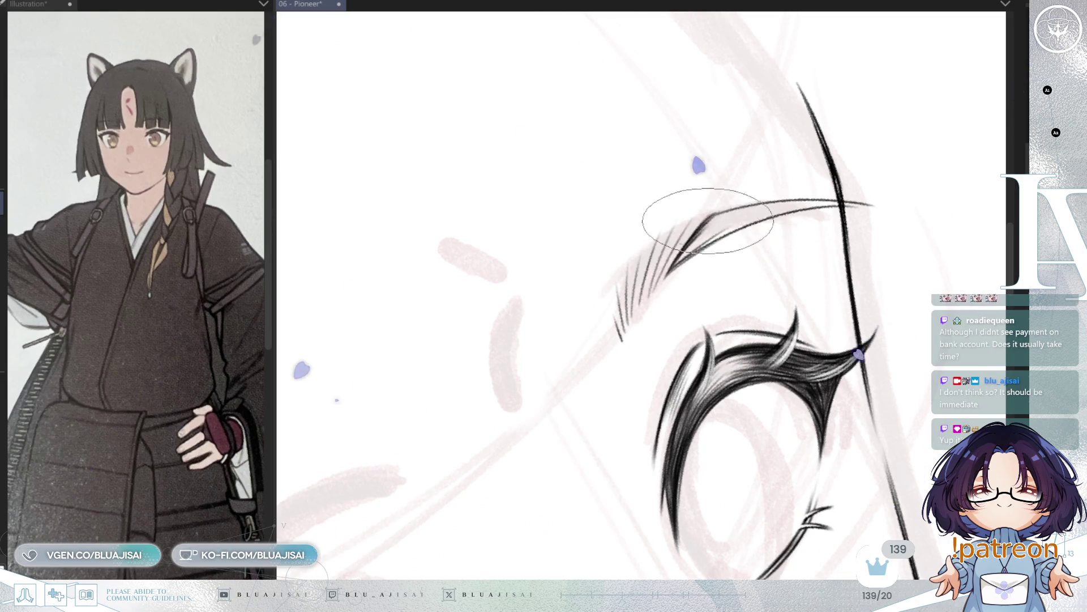
Level the view and add darker tapered hair strokes to the eyebrow, checking it mirrored.
key(minus)
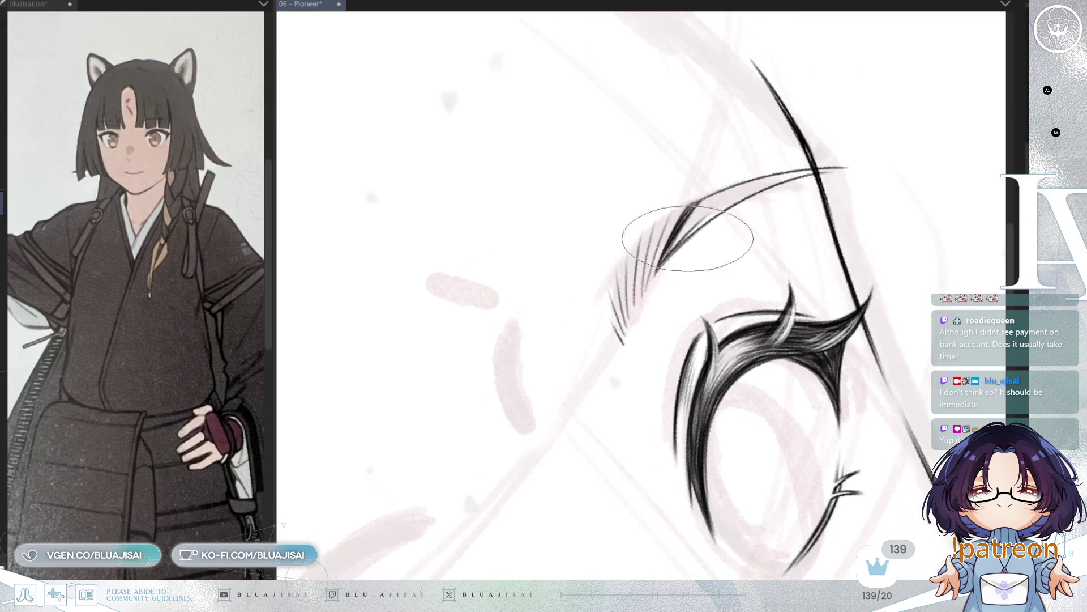
drag(688, 238, 690, 269)
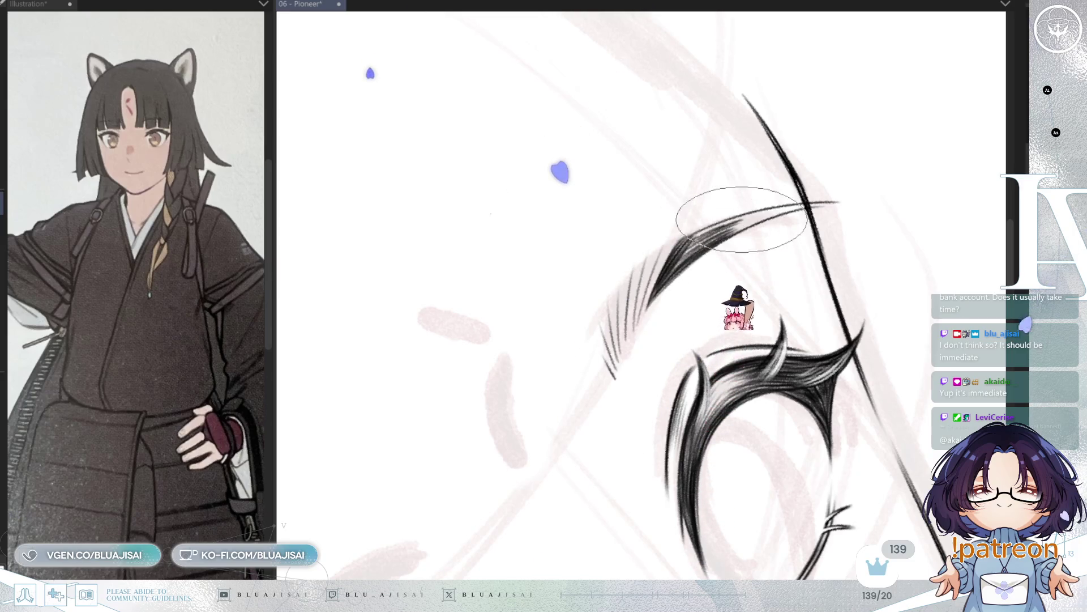
key(minus)
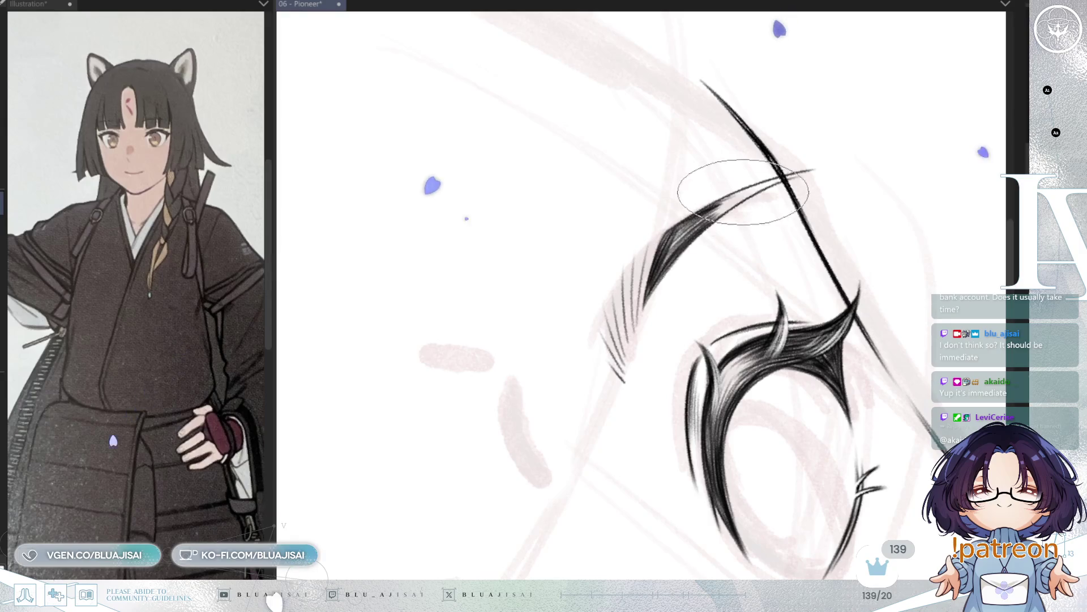
key(asciicircum)
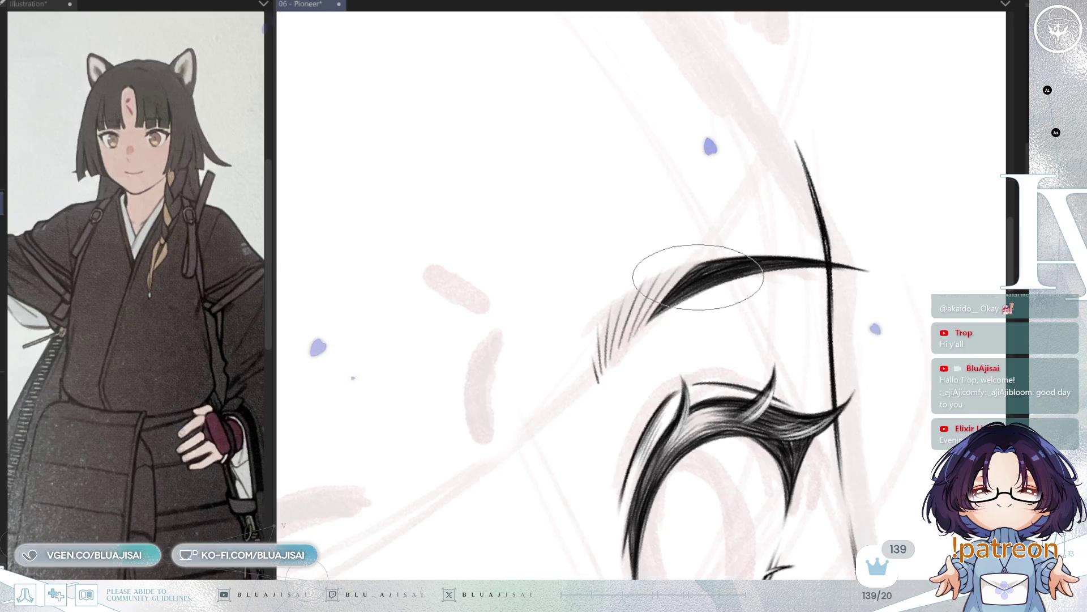
key(^)
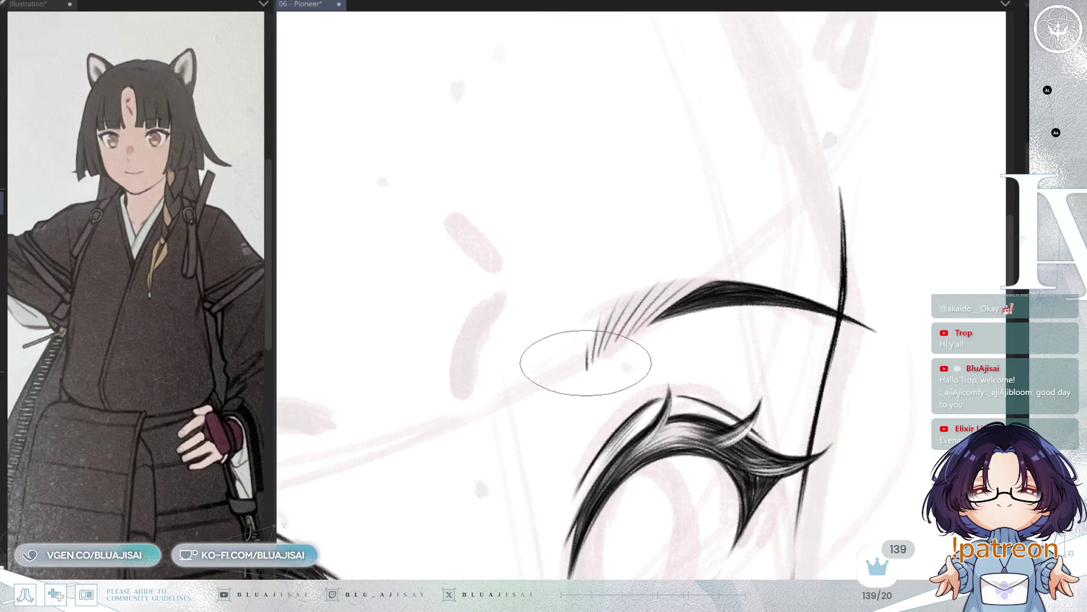
scroll(586, 365, down, 1)
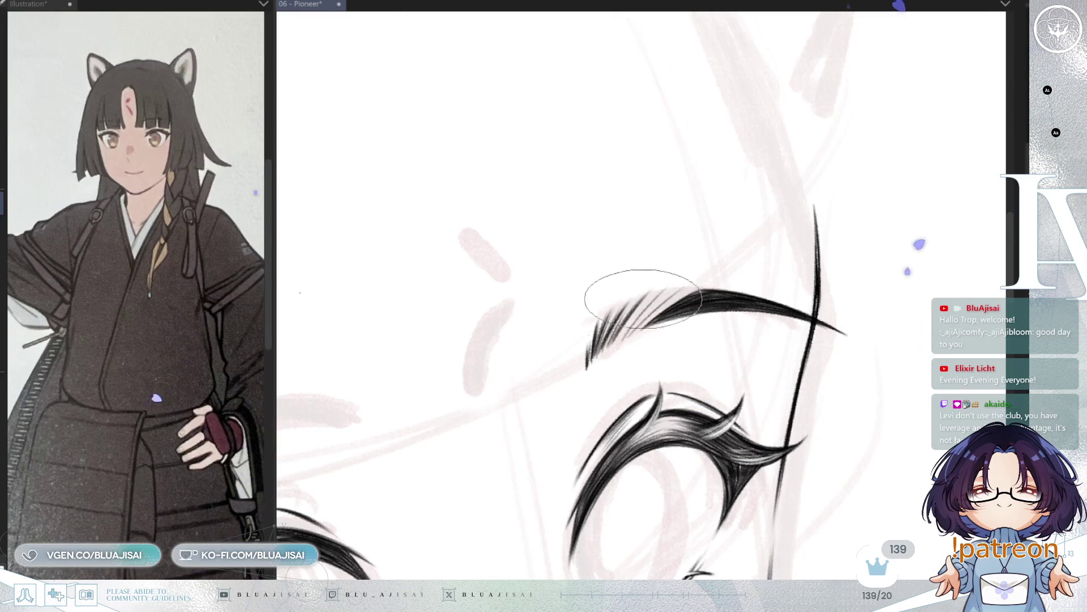
drag(643, 306, 676, 287)
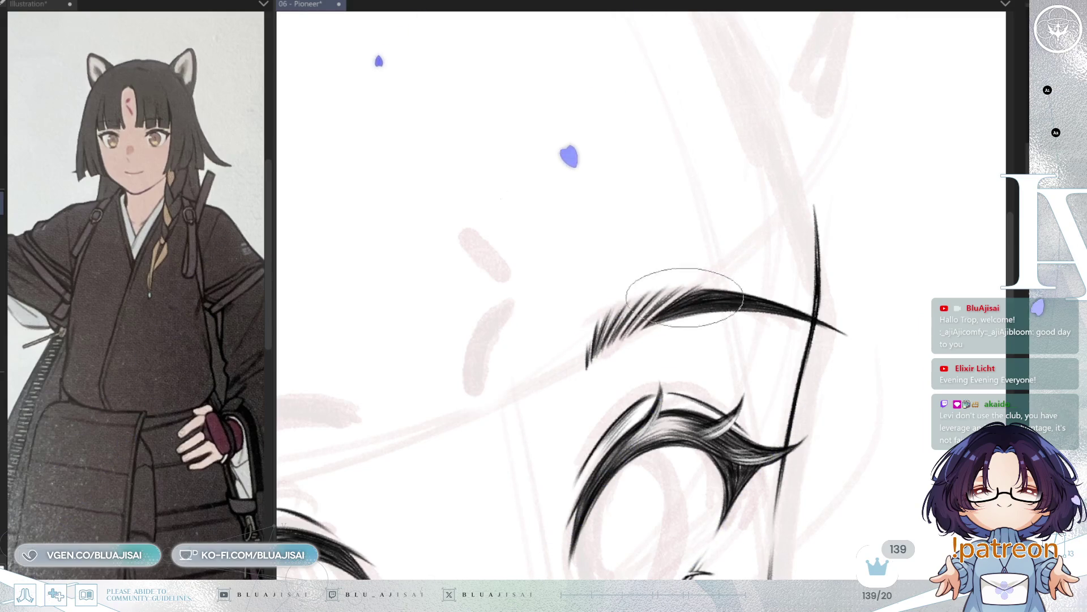
scroll(781, 250, down, 3)
key(h)
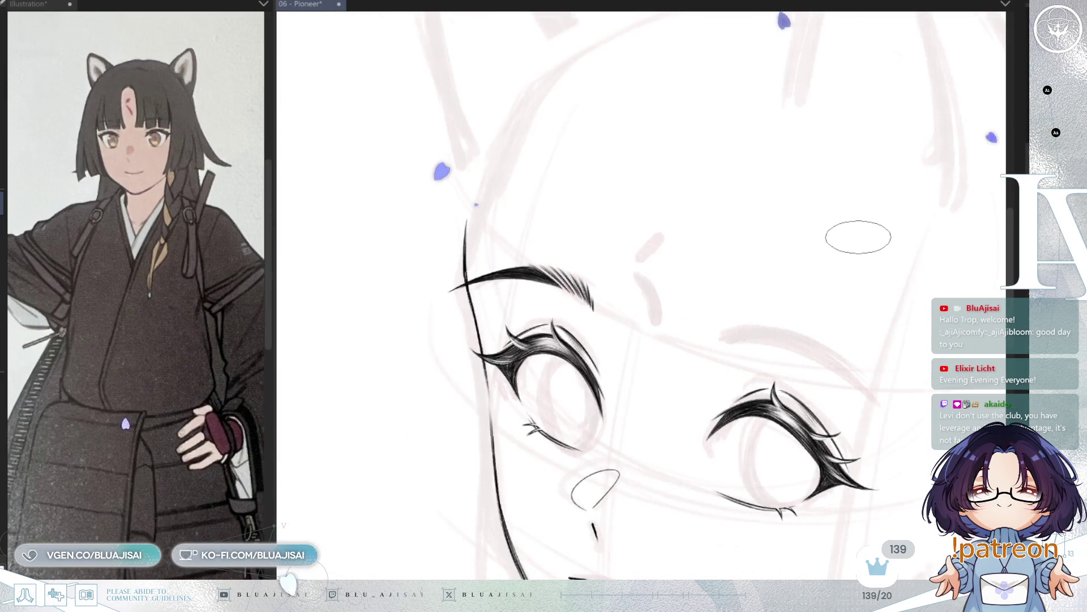
drag(871, 377, 807, 249)
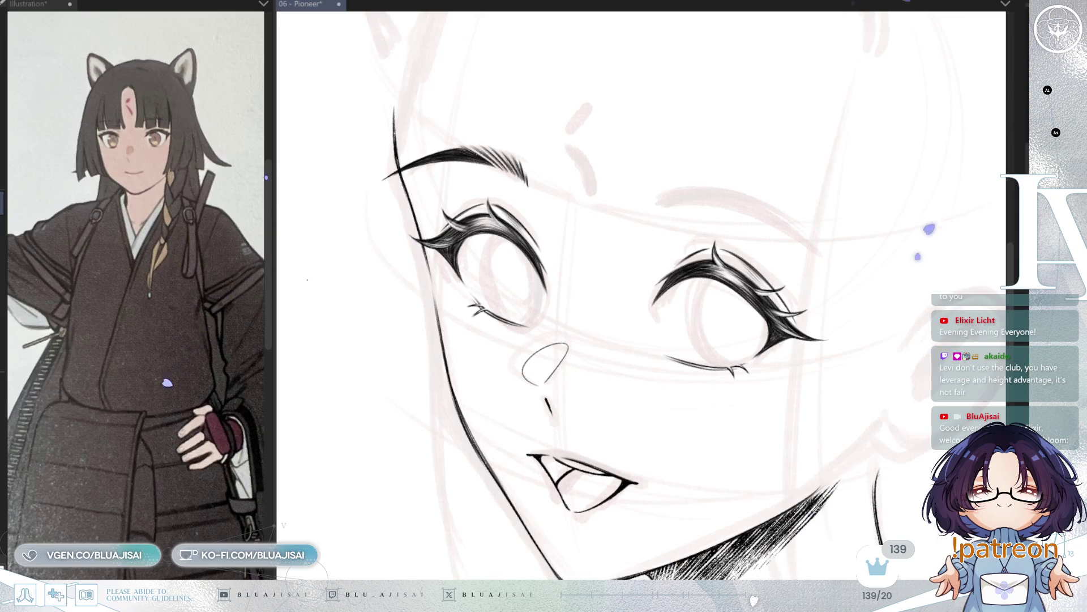
scroll(707, 218, up, 4)
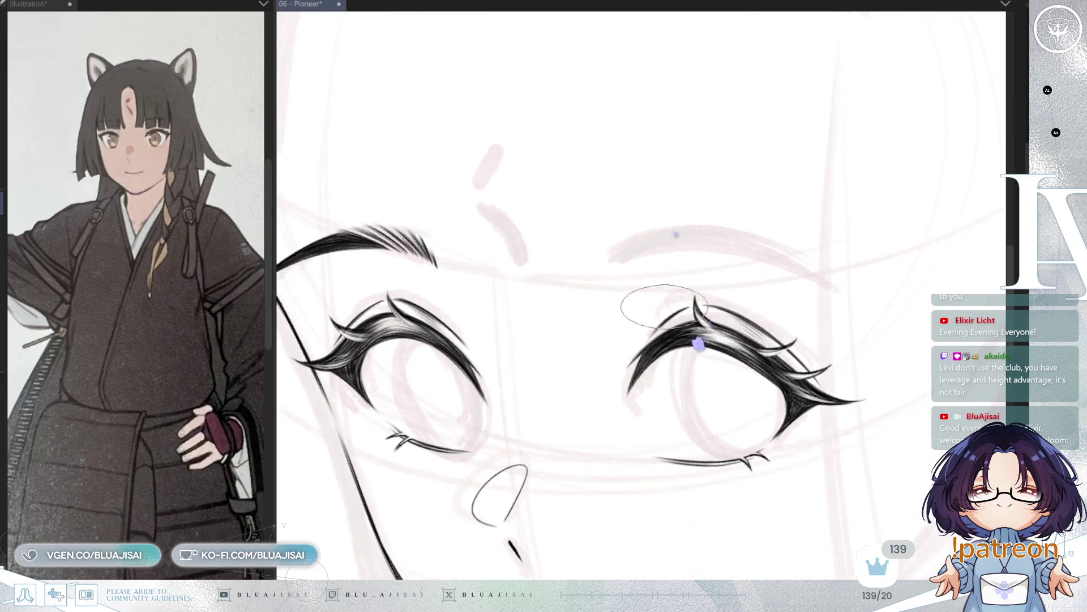
Ink hatched hair strokes and a thin thickening line for the second eyebrow.
mouse_move(611, 262)
mouse_down()
mouse_move(645, 231)
mouse_move(636, 243)
mouse_move(701, 227)
mouse_move(660, 241)
mouse_move(668, 238)
mouse_move(656, 254)
mouse_move(594, 243)
mouse_move(782, 183)
mouse_move(691, 195)
mouse_up()
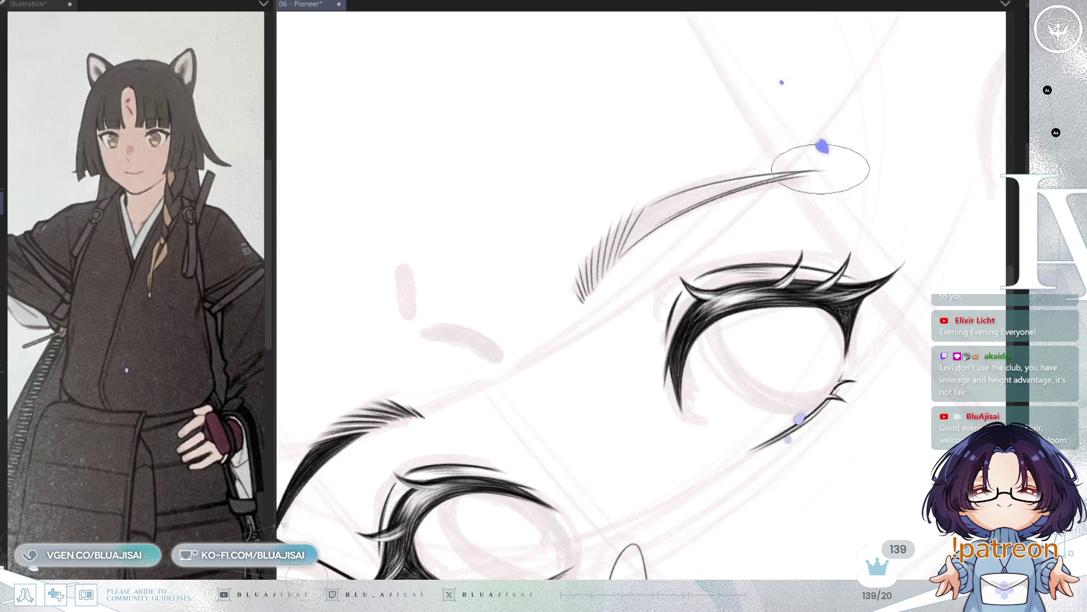
drag(816, 173, 753, 187)
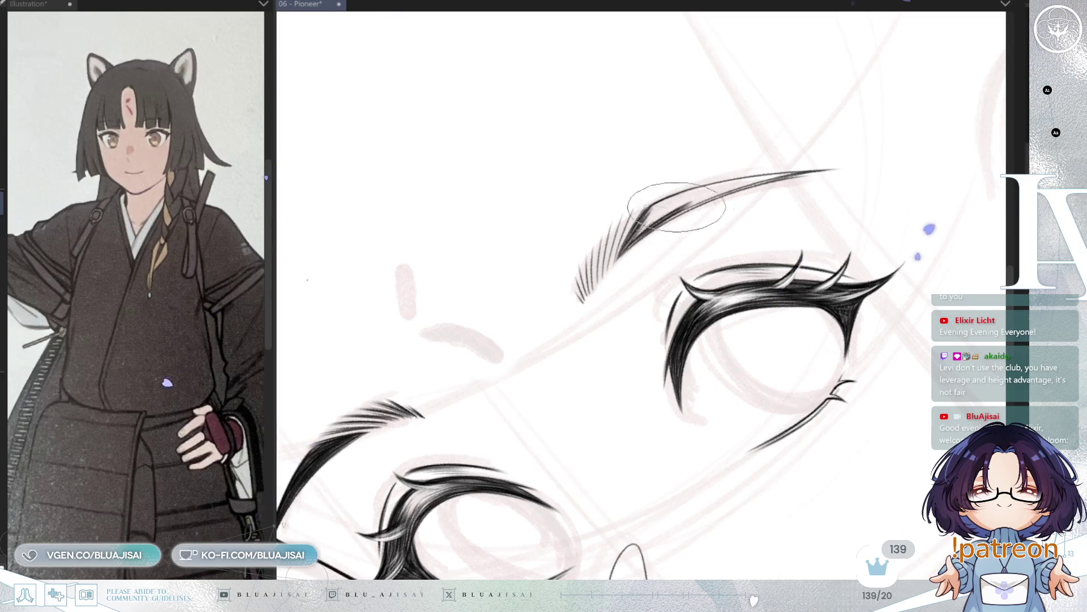
drag(673, 202, 653, 221)
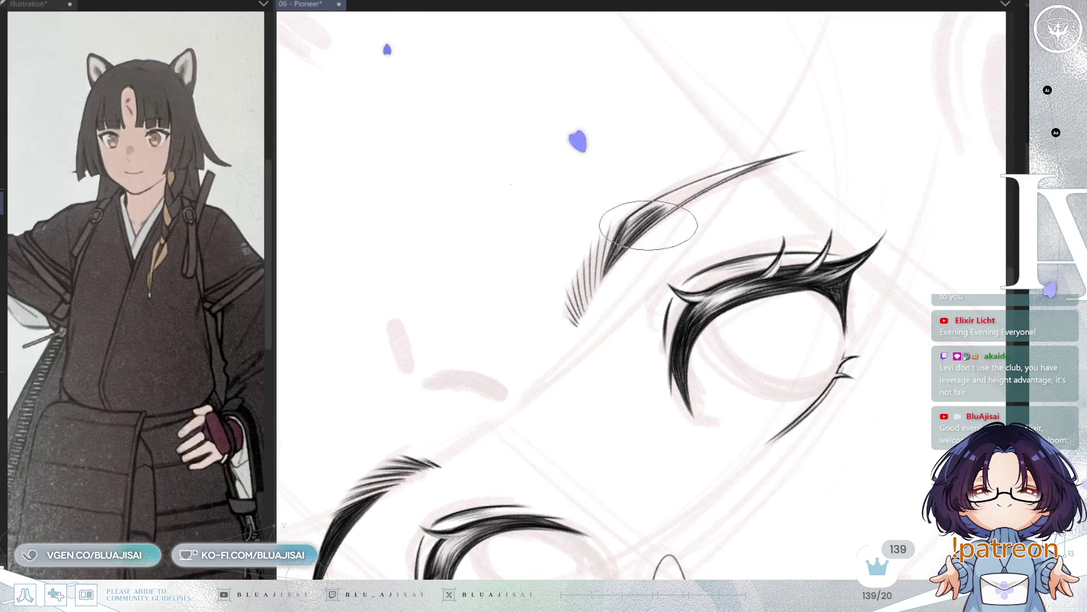
scroll(642, 244, up, 1)
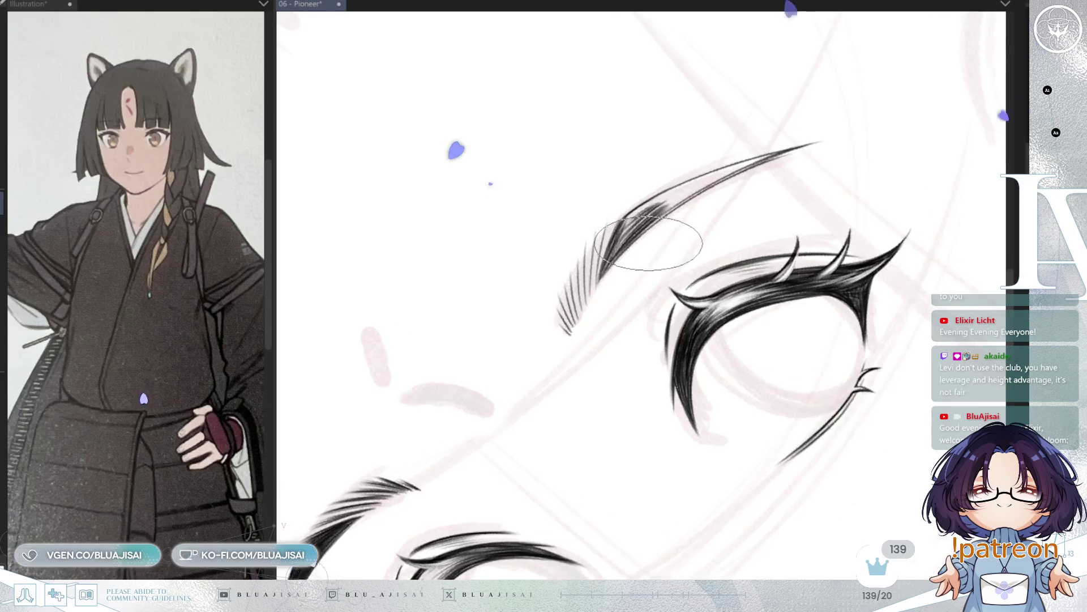
Rotate and zoom around the new brow to inspect it, then zoom back out.
scroll(637, 268, down, 1)
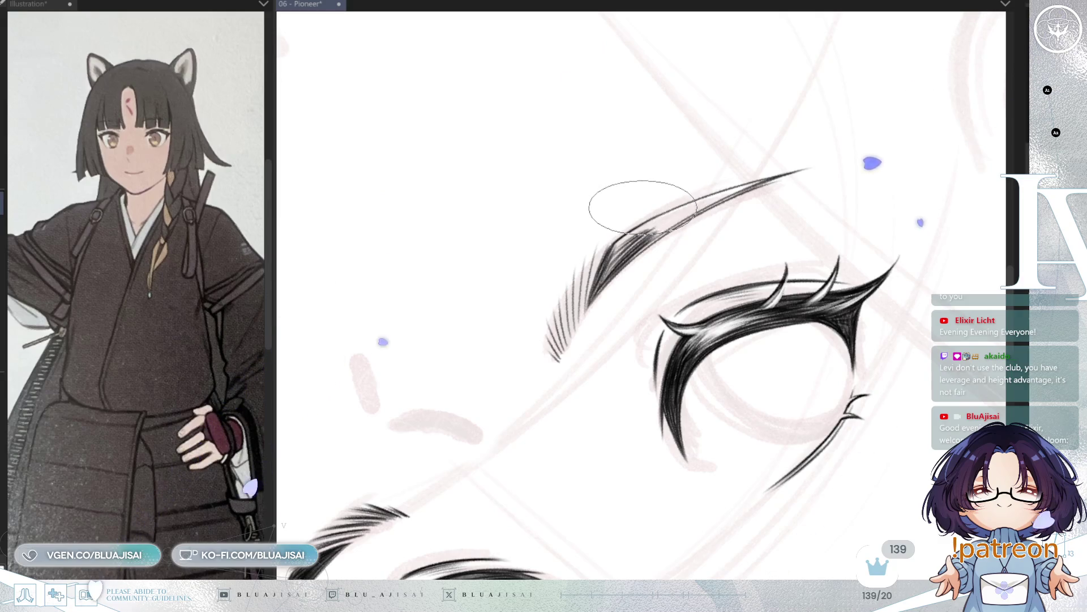
scroll(642, 210, up, 2)
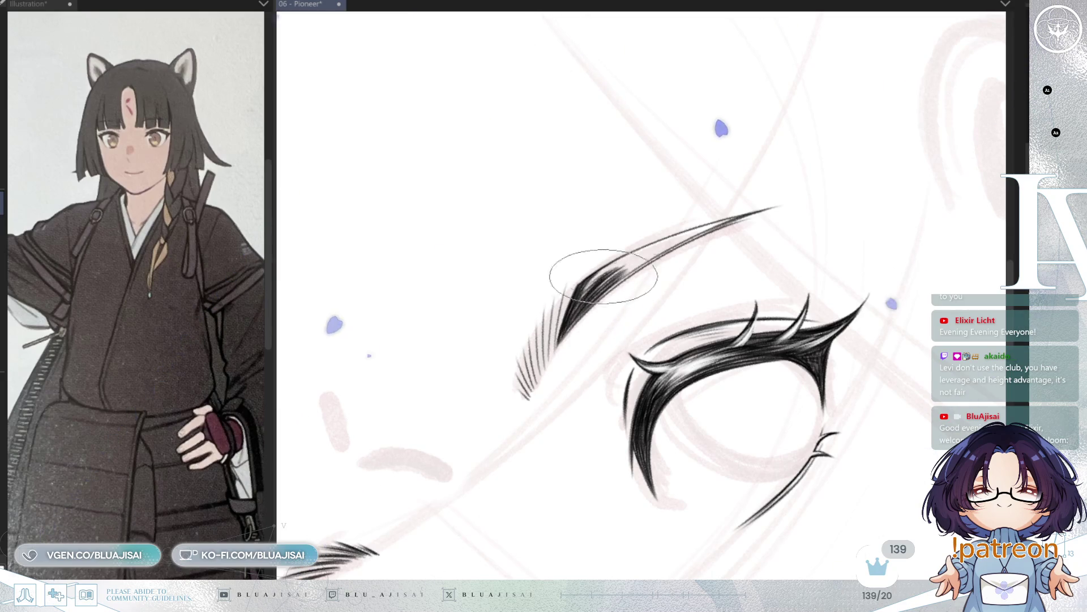
key(minus)
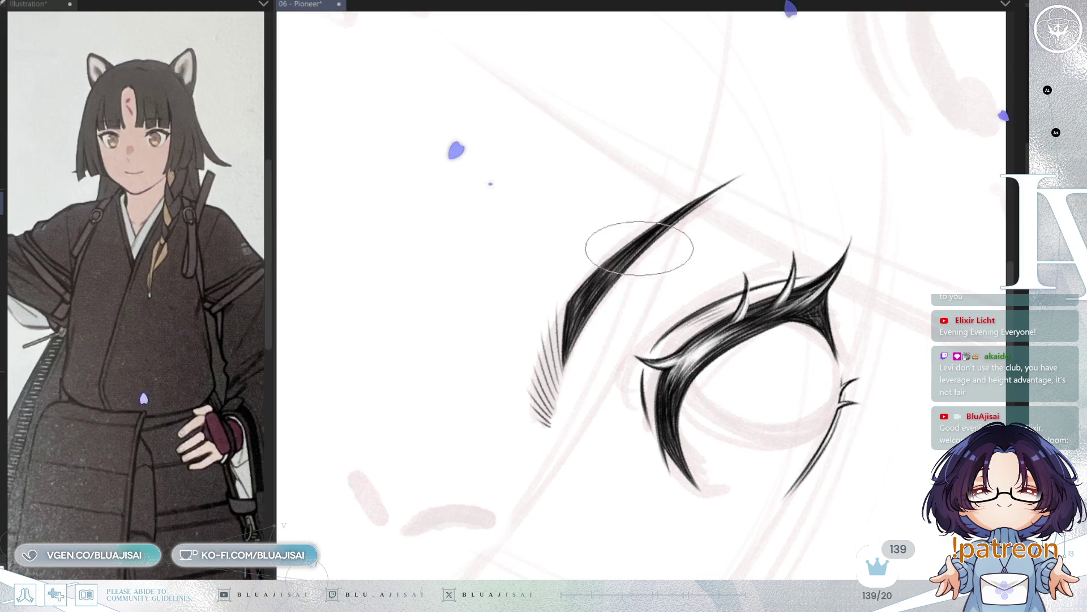
mouse_move(731, 175)
mouse_down()
mouse_move(674, 209)
mouse_move(784, 151)
mouse_move(829, 142)
mouse_move(730, 201)
mouse_move(609, 145)
mouse_up()
drag(558, 289, 539, 308)
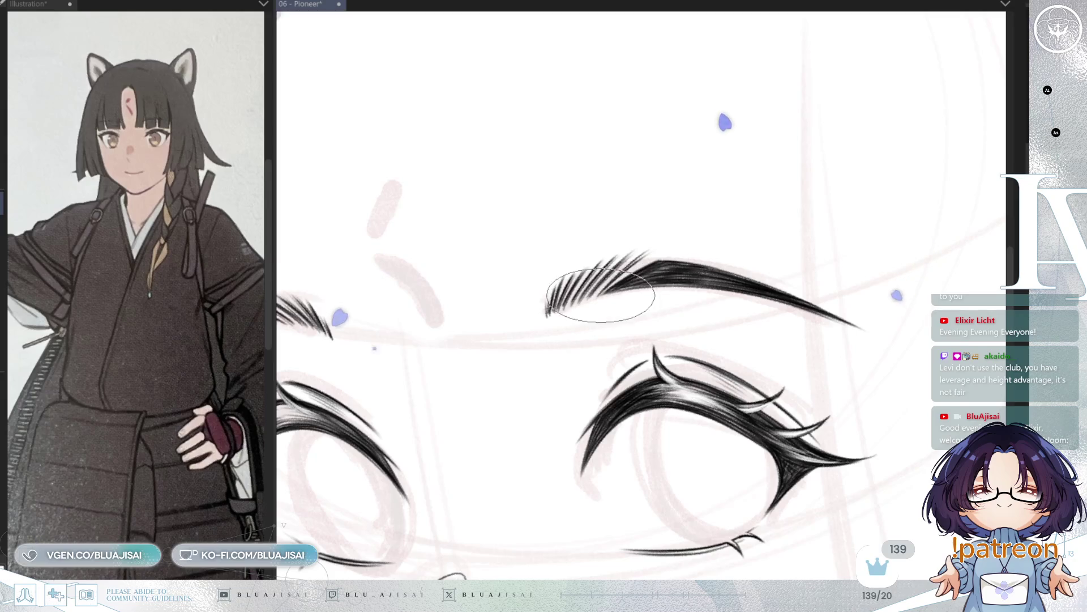
scroll(804, 193, down, 5)
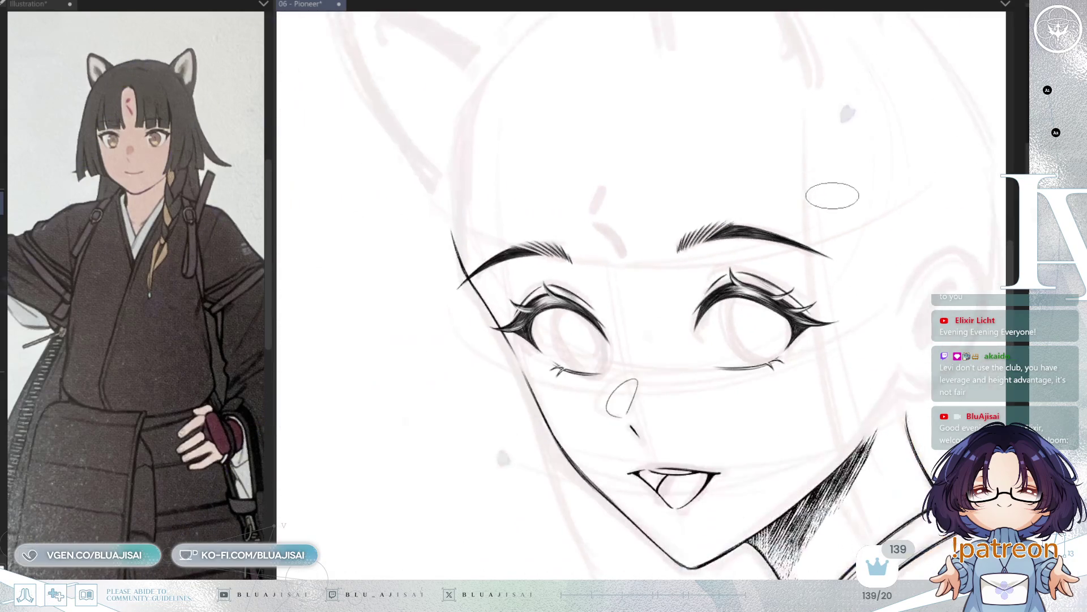
Centre the face, mirror and level the view, and zoom in on the forehead between the brows.
scroll(862, 203, down, 2)
scroll(855, 204, down, 2)
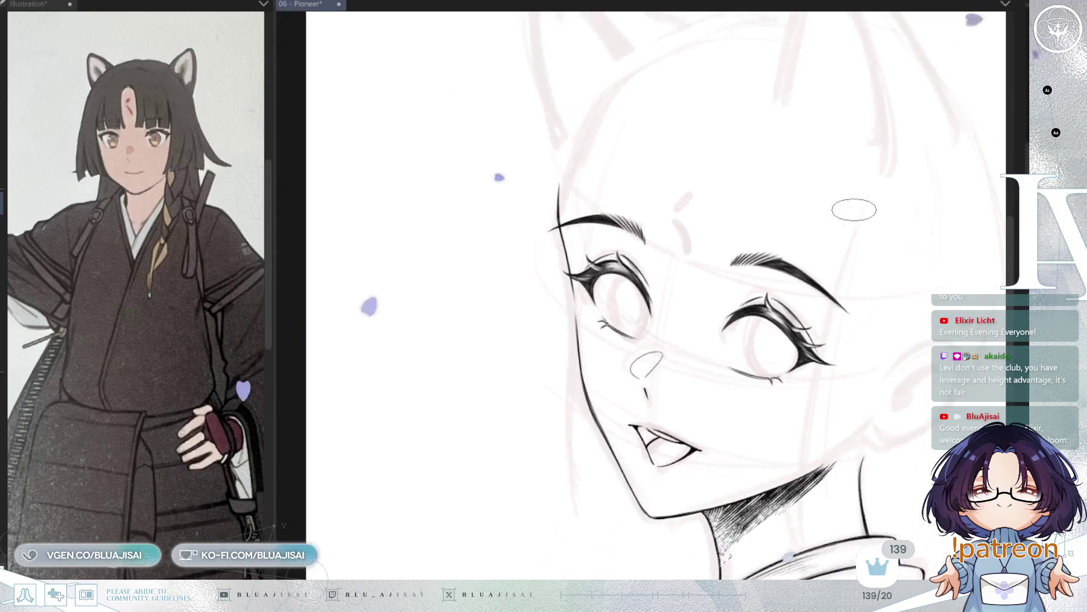
drag(854, 210, 808, 190)
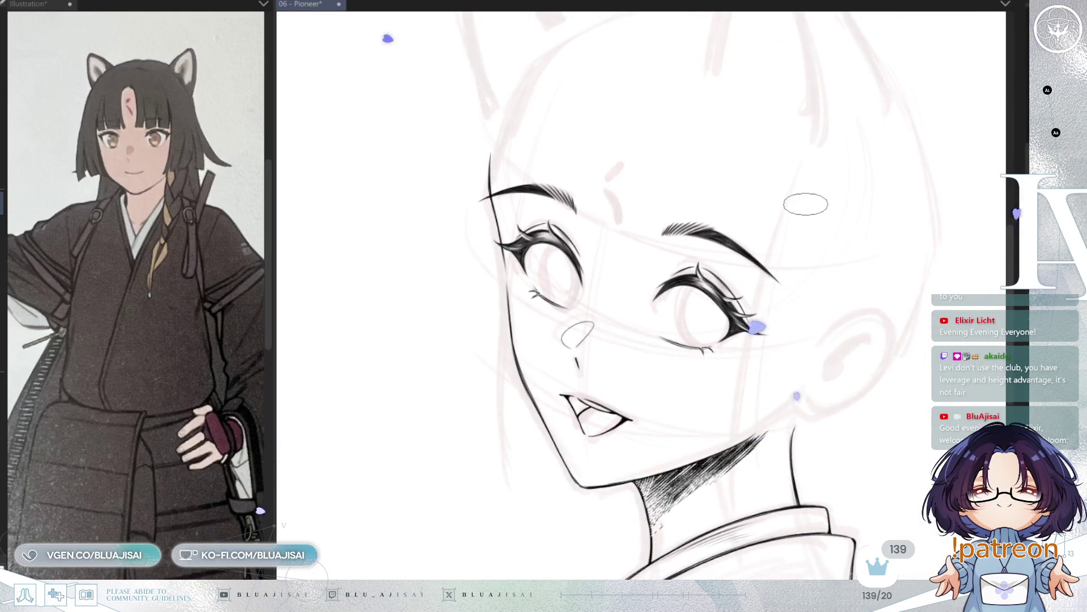
scroll(806, 204, up, 3)
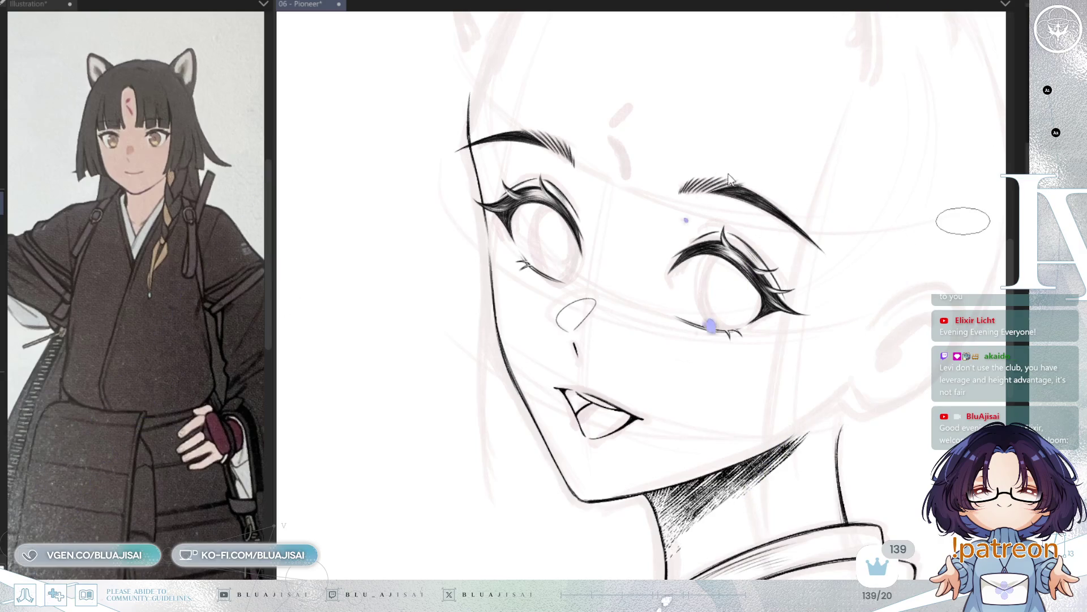
scroll(653, 250, up, 3)
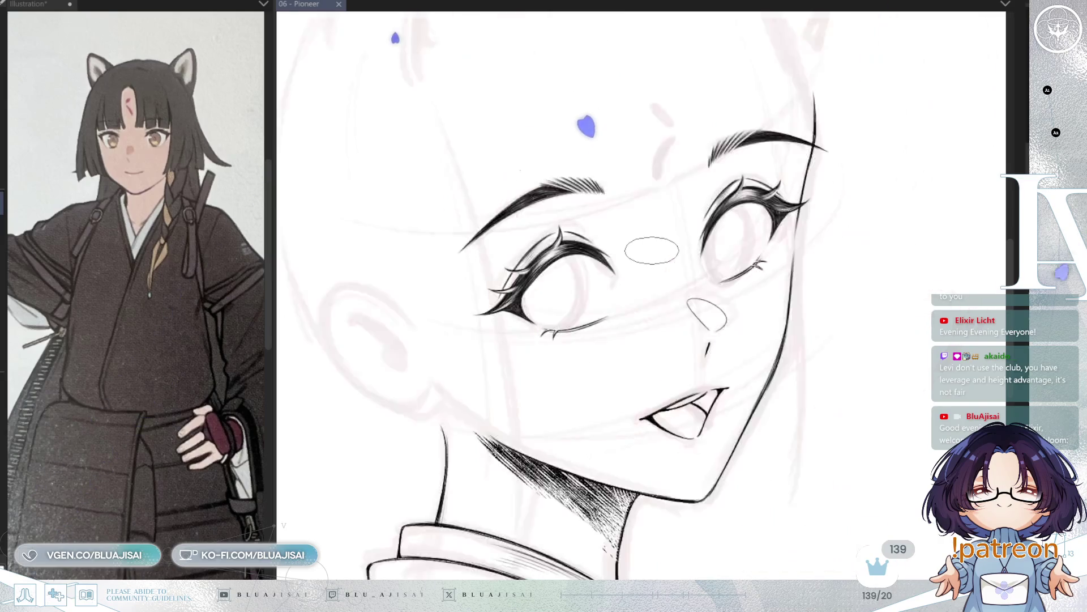
key(h)
drag(664, 331, 636, 357)
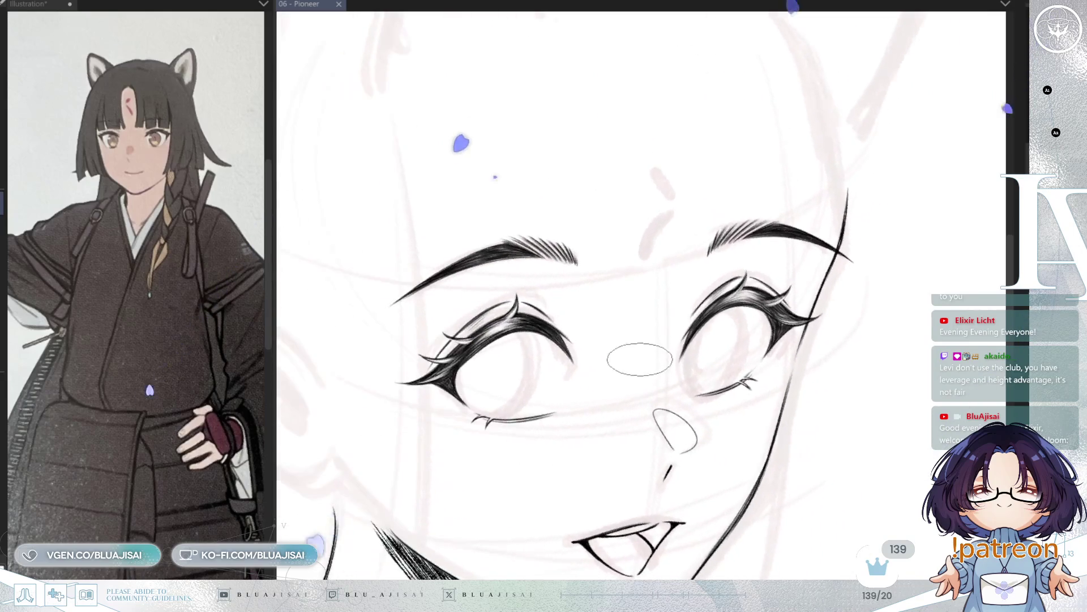
scroll(576, 323, up, 2)
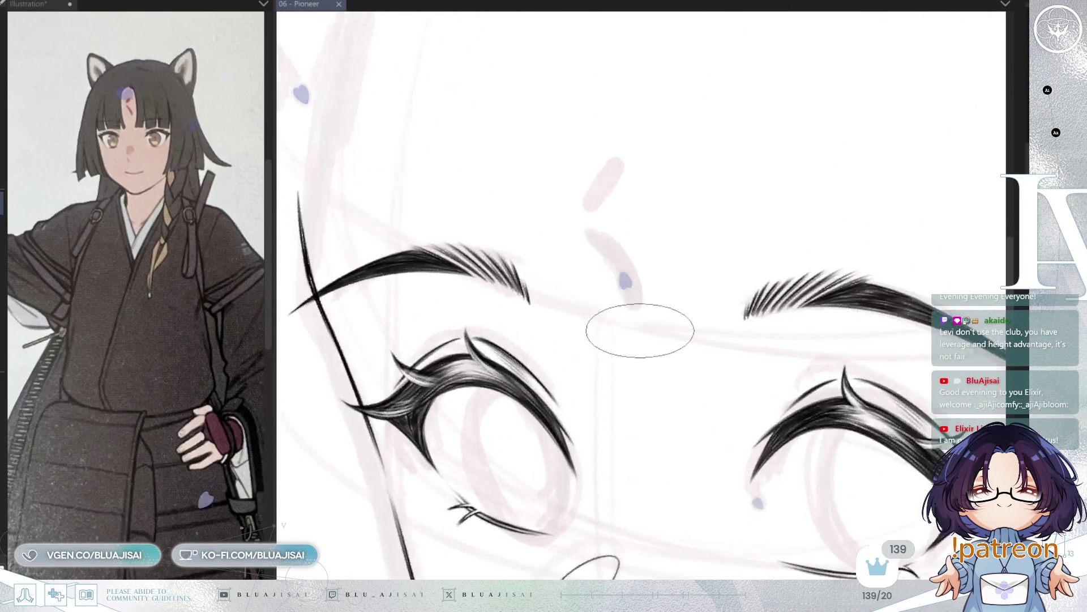
Draw a short test stroke on the forehead and undo it.
scroll(644, 334, up, 3)
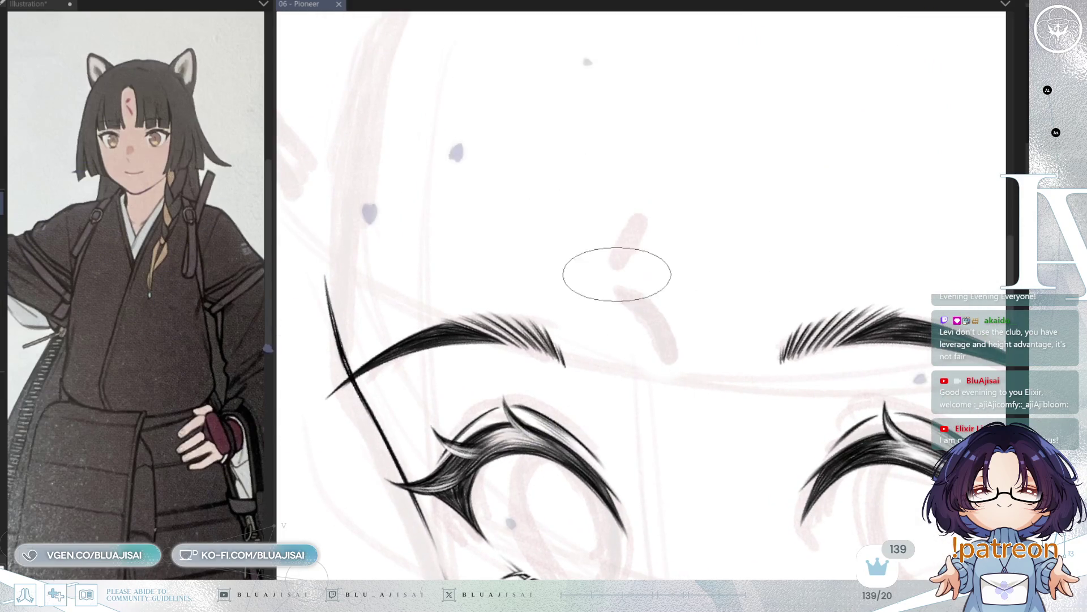
drag(616, 245, 635, 220)
key(ctrl+z)
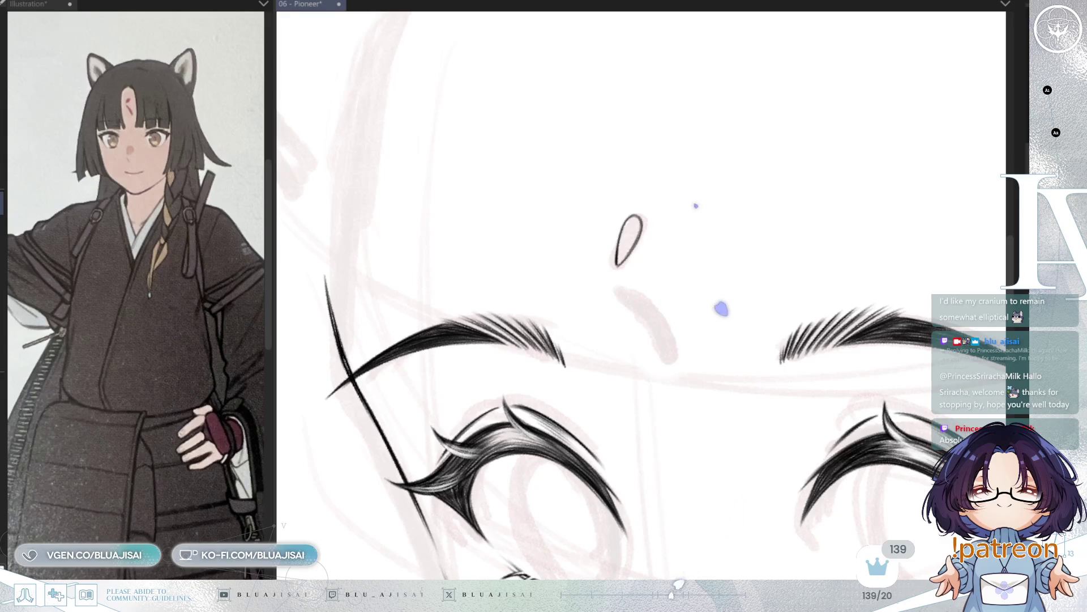
Ink the lower, longer teardrop of the forehead mark along the pink sketch line.
key(minus)
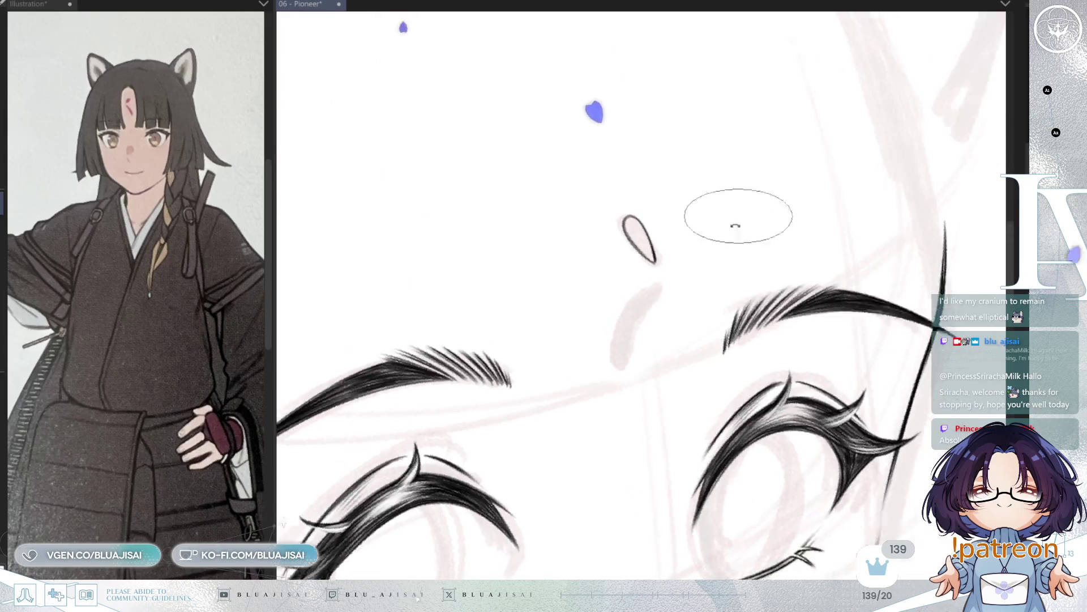
drag(650, 287, 616, 358)
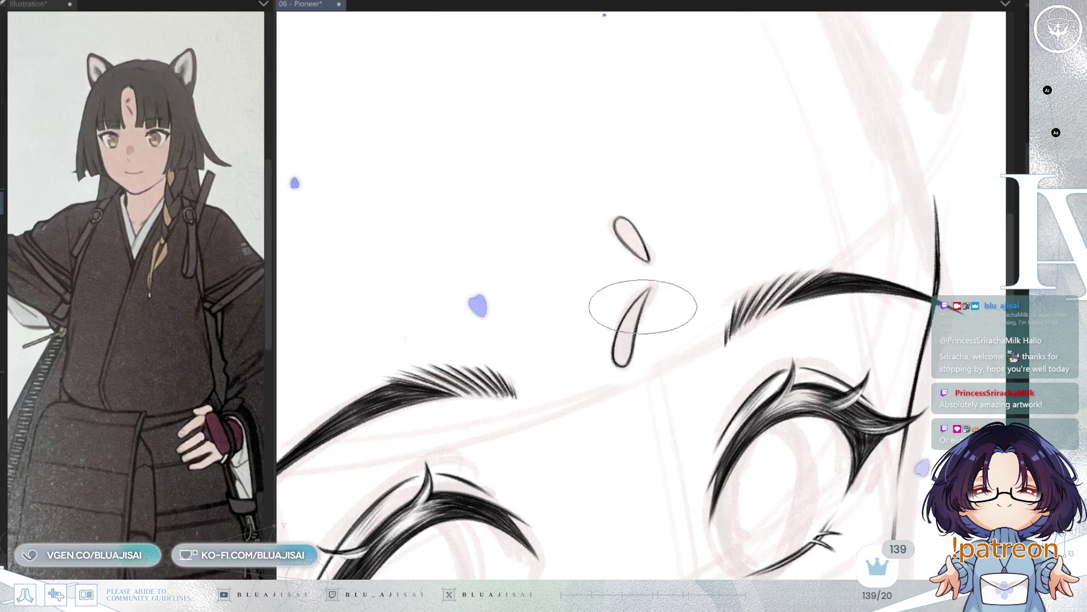
key(^)
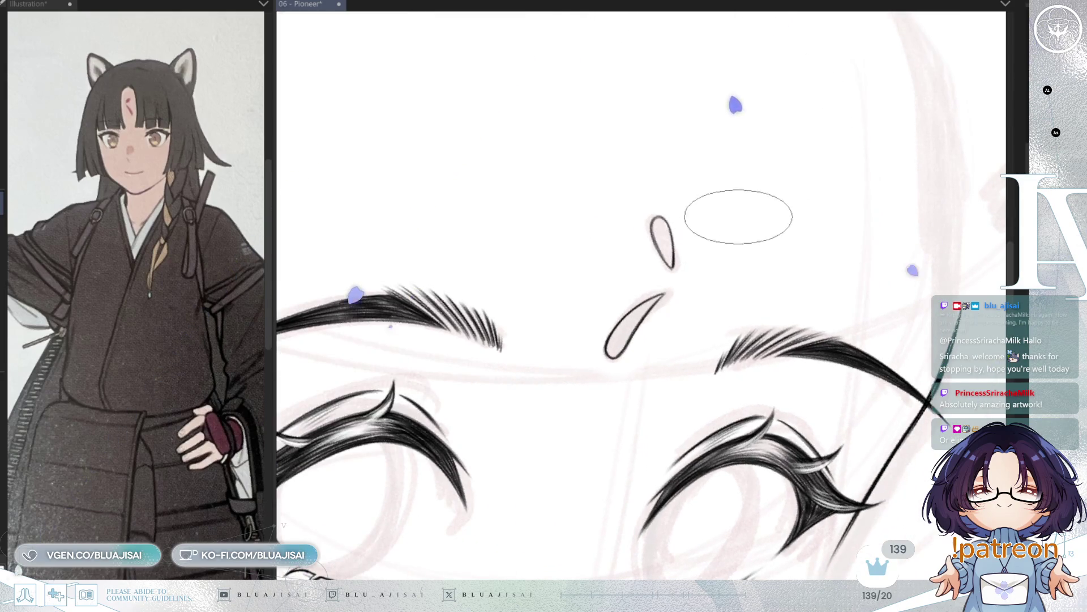
key(-)
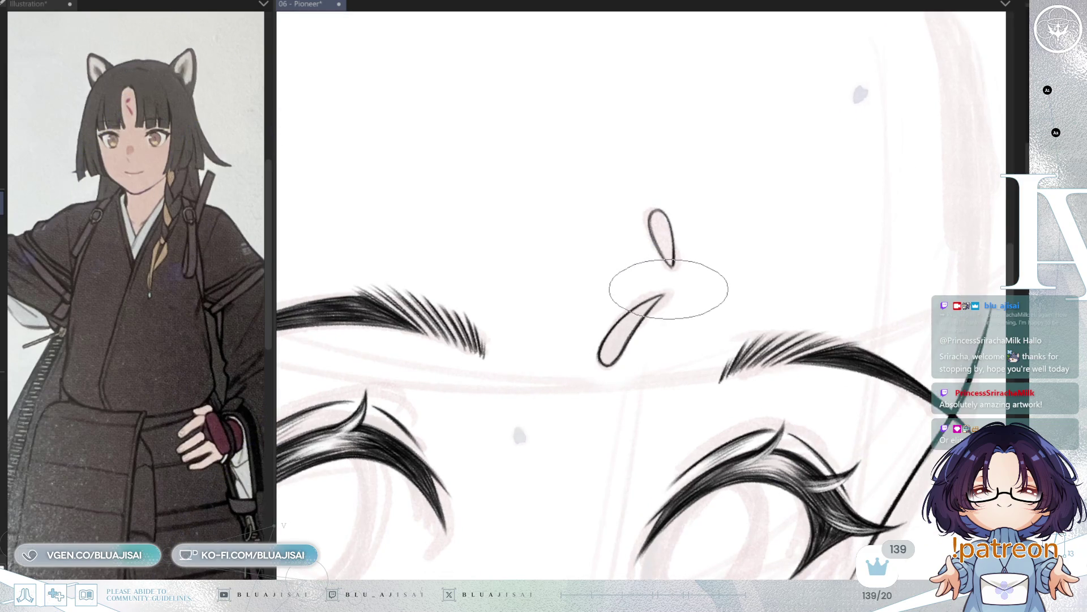
Try hatching inside the lower teardrop, undo it, then hatch diagonally over the upper teardrop.
scroll(668, 289, up, 2)
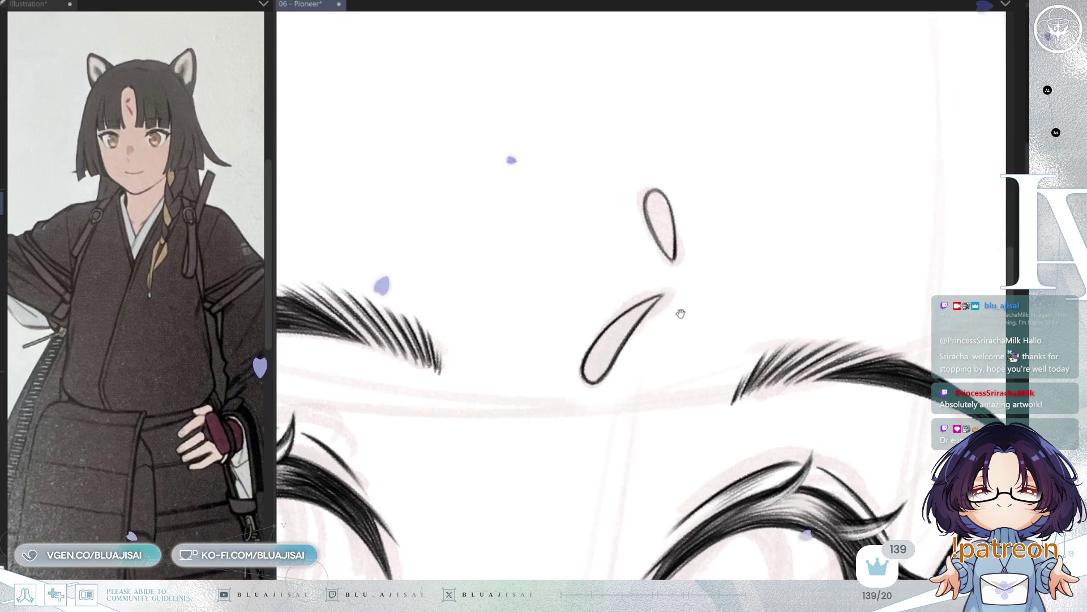
drag(681, 313, 649, 328)
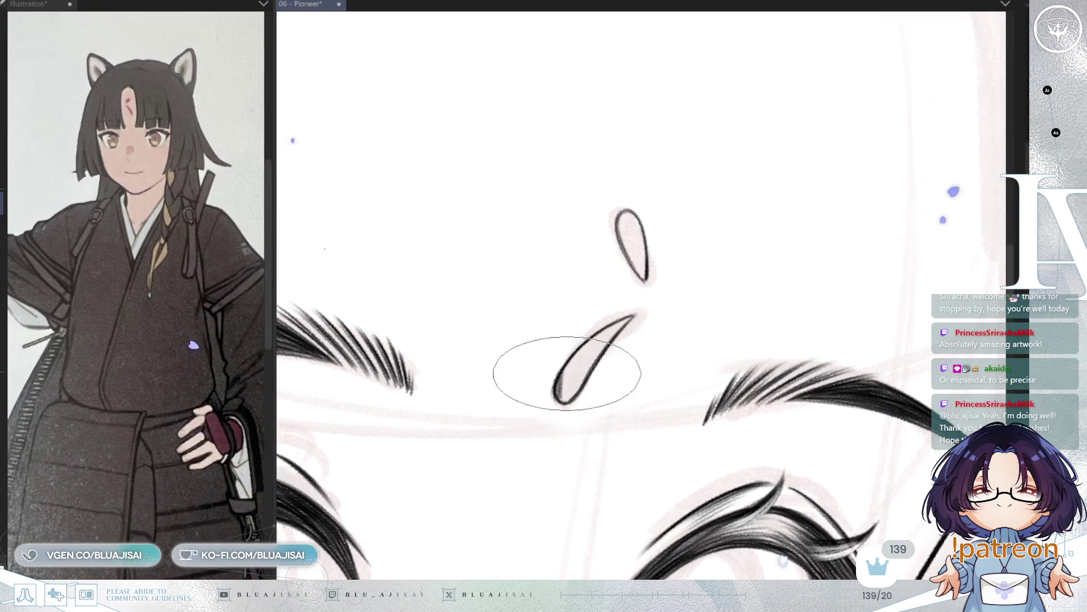
mouse_move(577, 354)
mouse_down()
mouse_move(580, 333)
mouse_move(598, 333)
mouse_up()
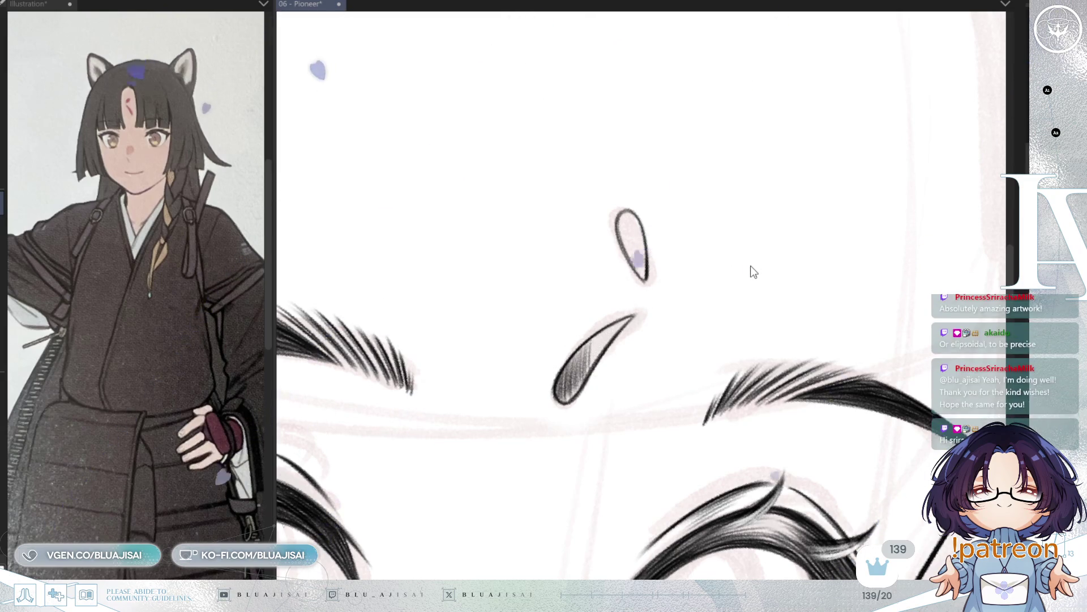
key(ctrl+z)
key(ctrl+z)
key(ctrl+z)
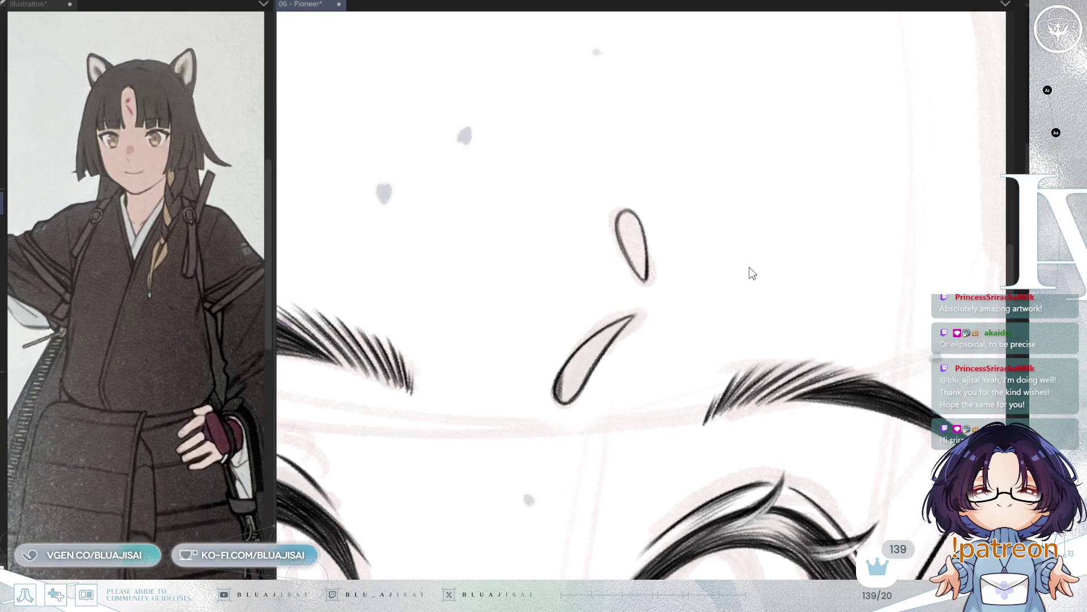
key(h)
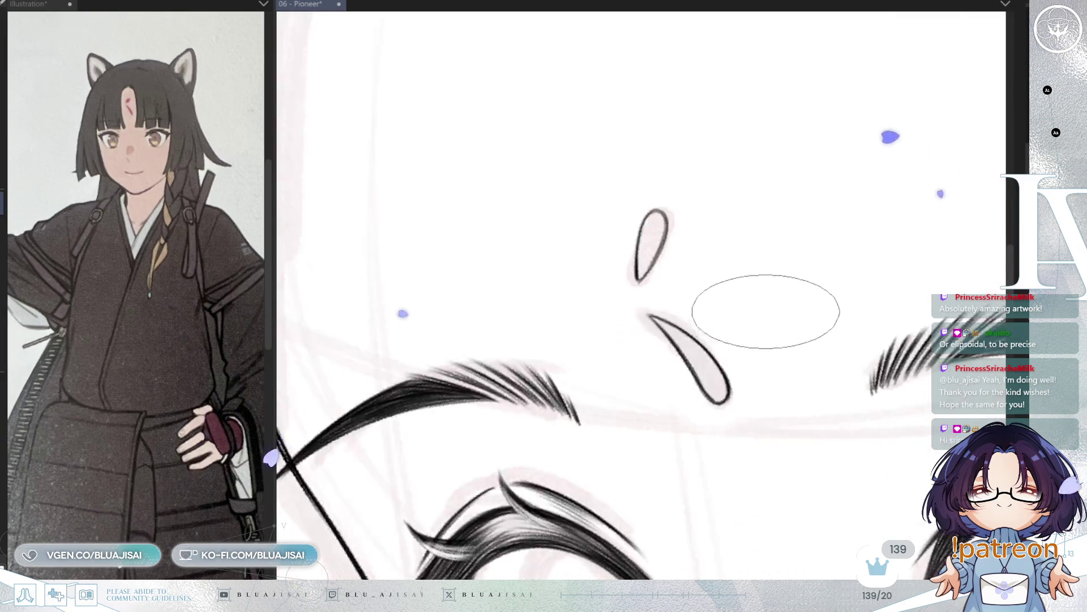
key(-)
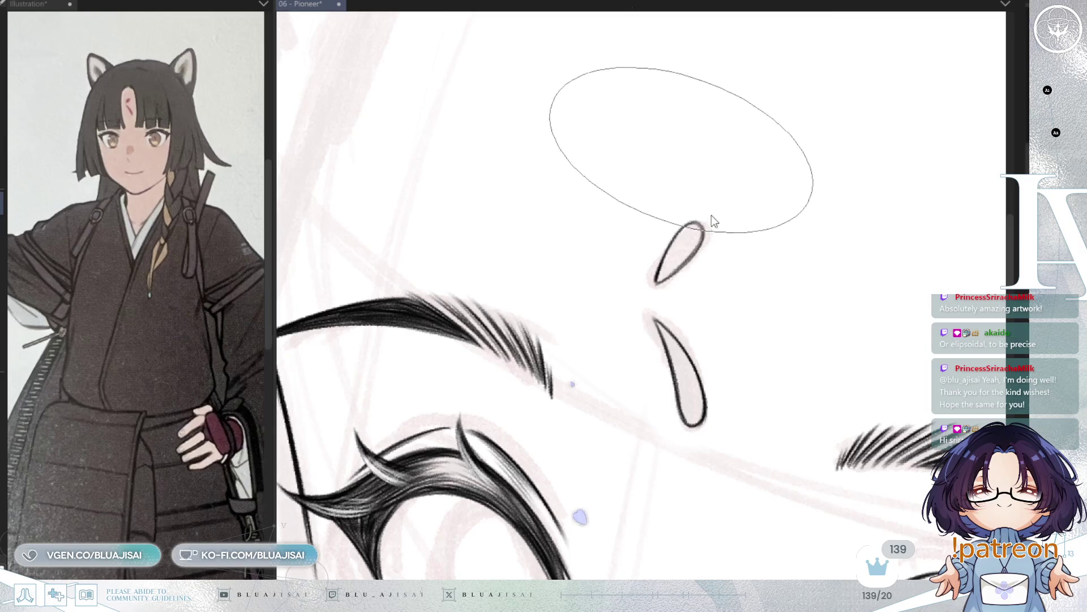
mouse_move(706, 213)
mouse_down()
mouse_move(687, 236)
mouse_move(690, 278)
mouse_up()
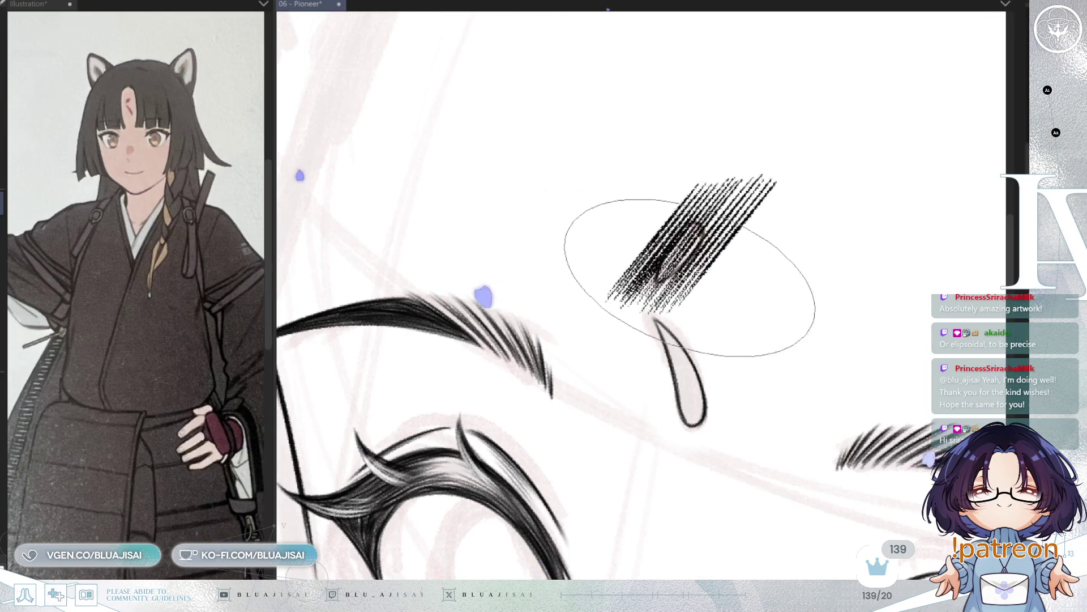
Add a hatching block over the lower teardrop, then erase stray hatching beside the mark.
mouse_move(704, 328)
mouse_down()
mouse_move(687, 340)
mouse_move(719, 346)
mouse_move(716, 363)
mouse_move(696, 364)
mouse_up()
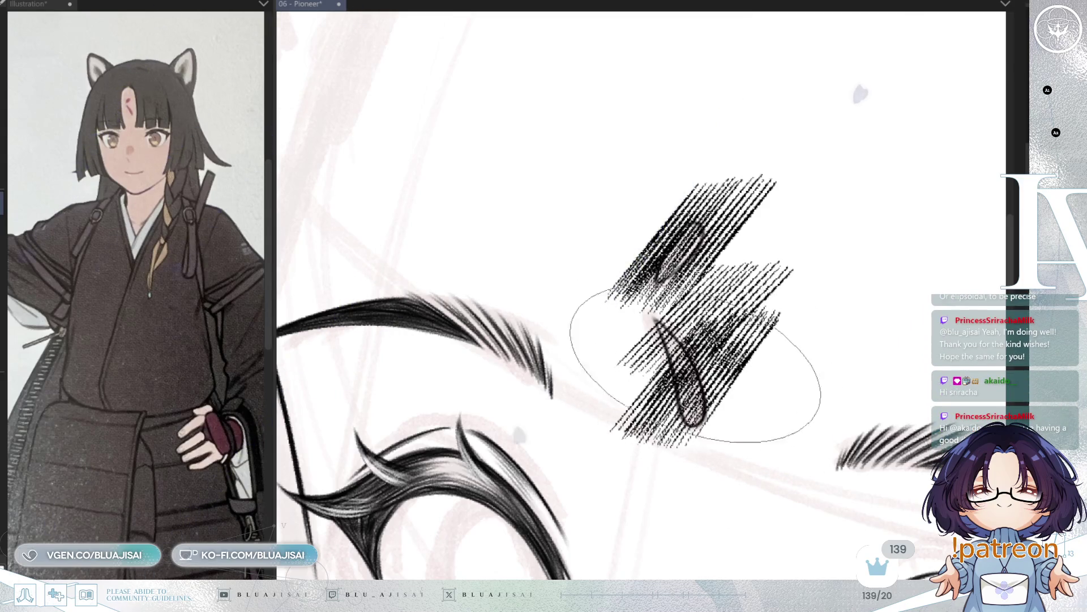
key(m)
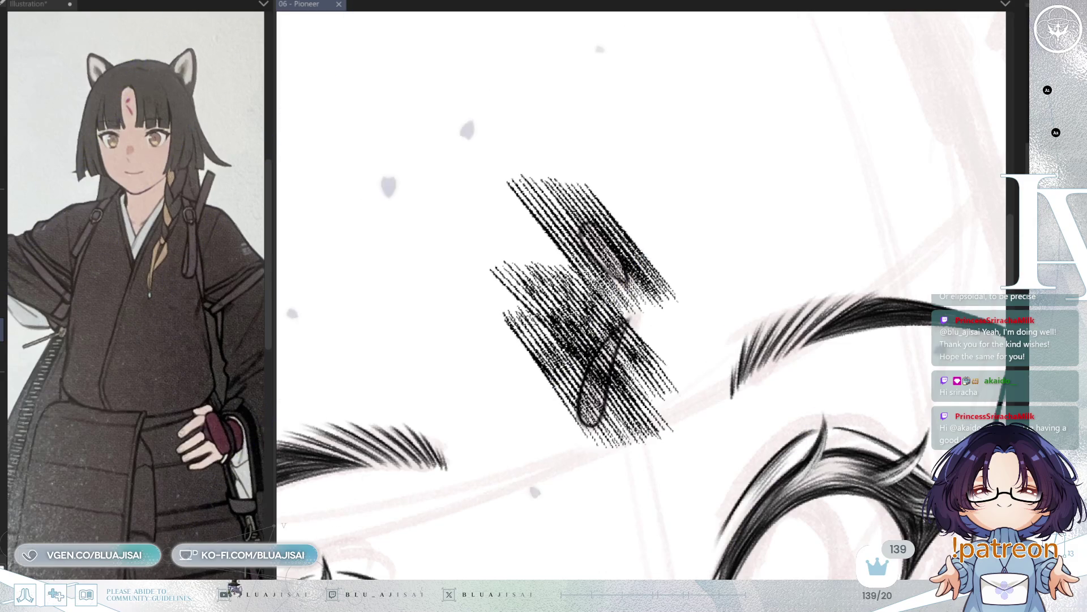
click(385, 120)
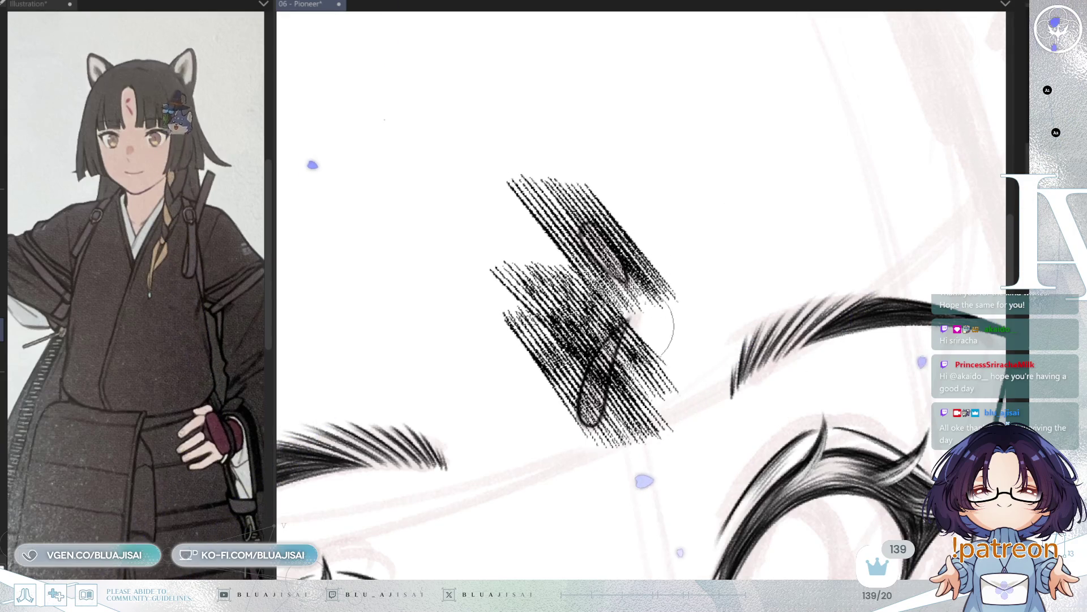
mouse_move(652, 328)
mouse_down()
mouse_move(626, 347)
mouse_move(621, 391)
mouse_up()
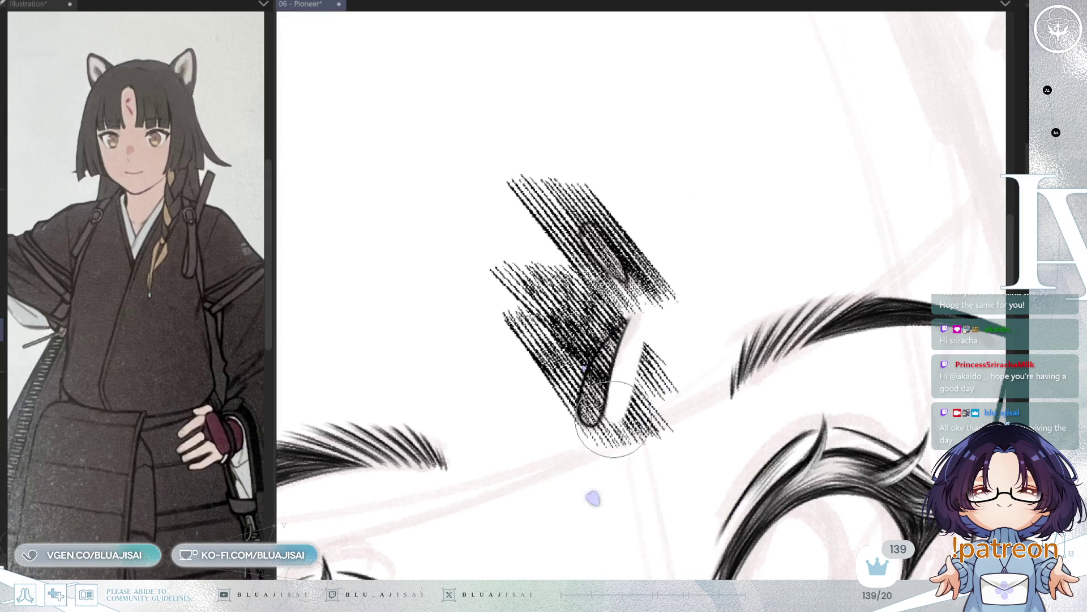
mouse_move(612, 436)
mouse_down()
mouse_move(636, 374)
mouse_move(656, 362)
mouse_move(670, 428)
mouse_up()
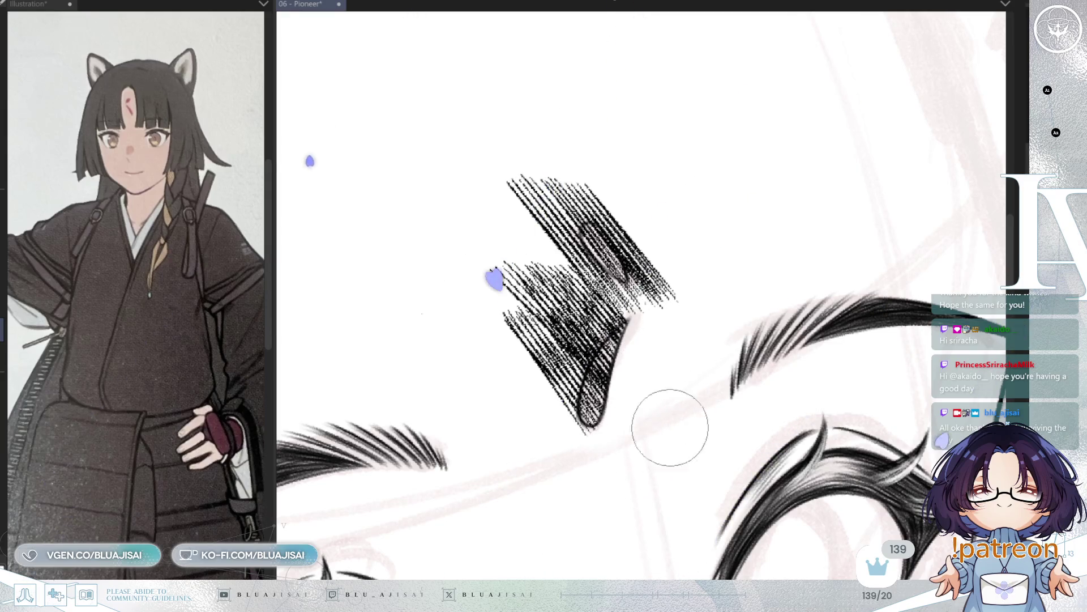
Erase hatching to separate the teardrop stroke and trim the upper hatching's edges.
key(h)
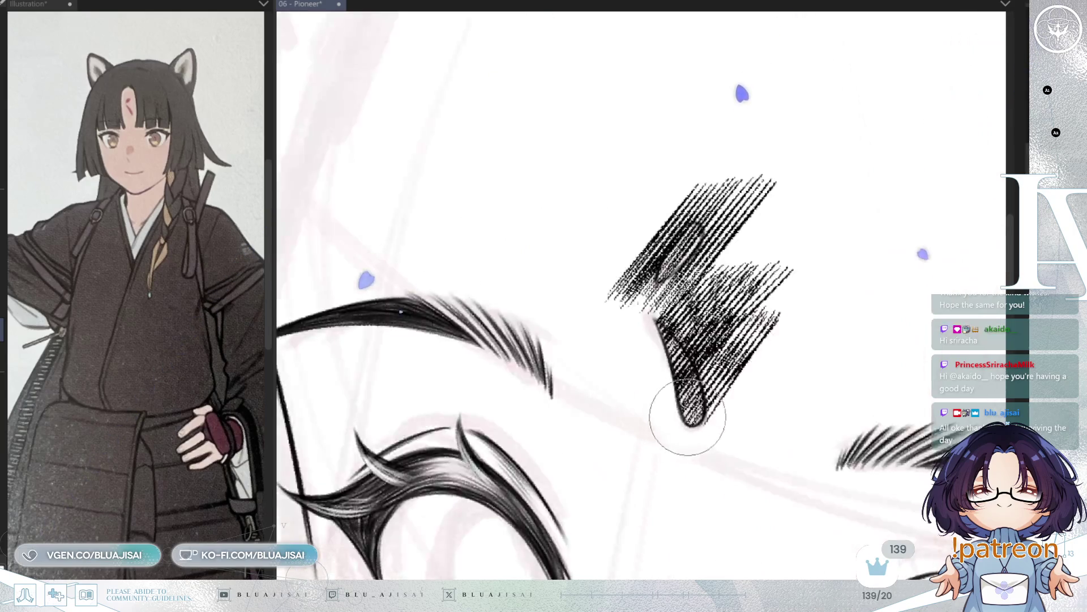
key(^)
mouse_move(681, 343)
mouse_down()
mouse_move(665, 357)
mouse_move(682, 391)
mouse_move(677, 360)
mouse_move(682, 432)
mouse_move(672, 413)
mouse_move(678, 347)
mouse_move(753, 286)
mouse_move(657, 313)
mouse_move(738, 292)
mouse_move(708, 308)
mouse_move(764, 311)
mouse_move(772, 347)
mouse_move(816, 345)
mouse_up()
mouse_move(670, 308)
mouse_down()
mouse_move(681, 255)
mouse_move(673, 280)
mouse_move(721, 242)
mouse_move(736, 243)
mouse_move(758, 270)
mouse_up()
drag(657, 280, 624, 294)
drag(772, 213, 772, 298)
key(ctrl+0)
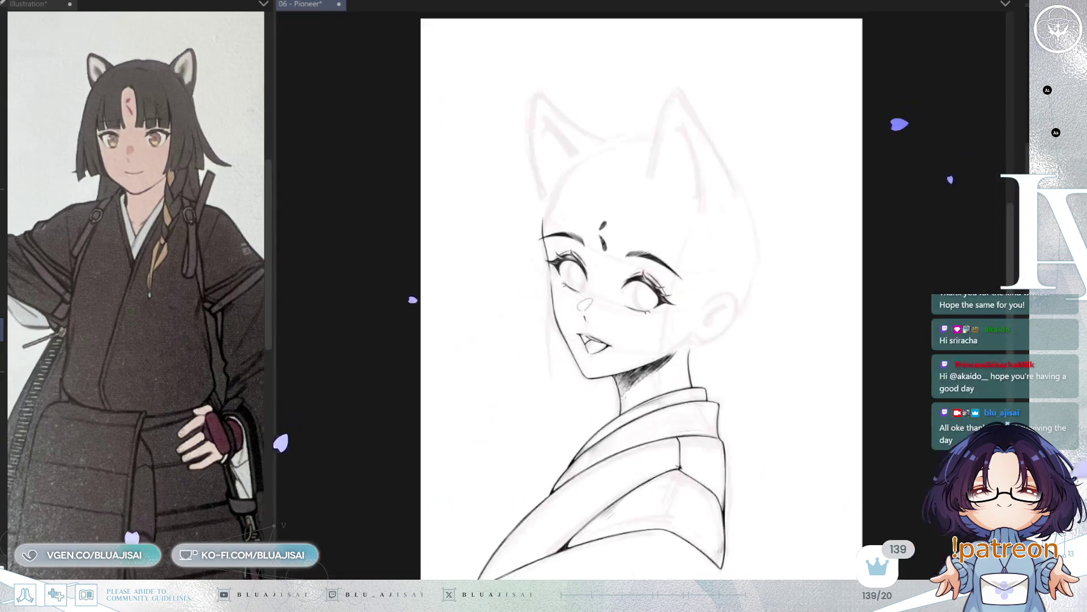
Save the face drawing with Ctrl+S.
scroll(782, 343, up, 3)
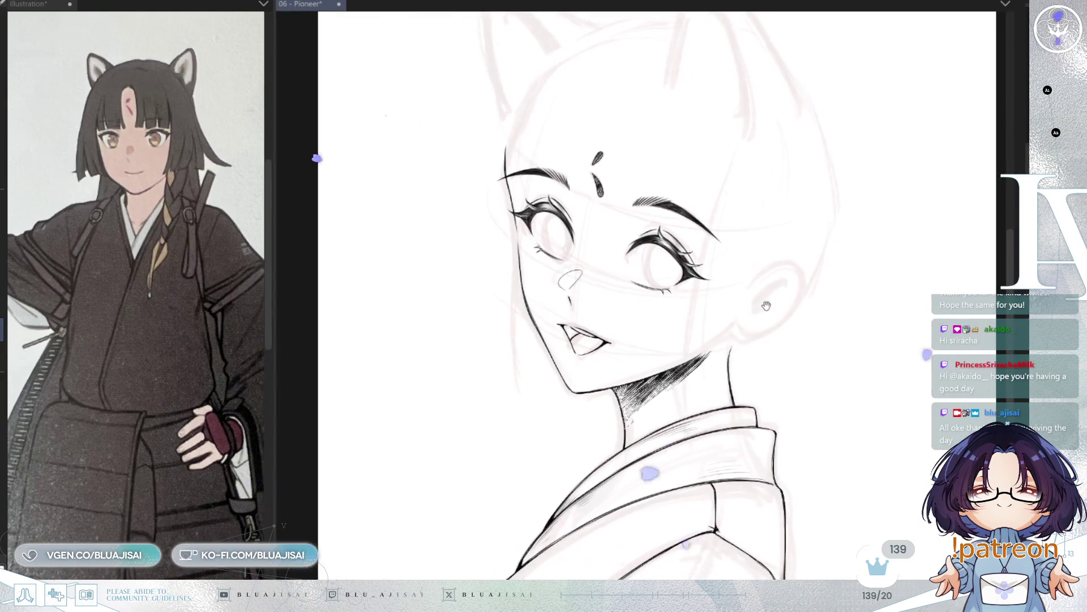
key(ctrl+s)
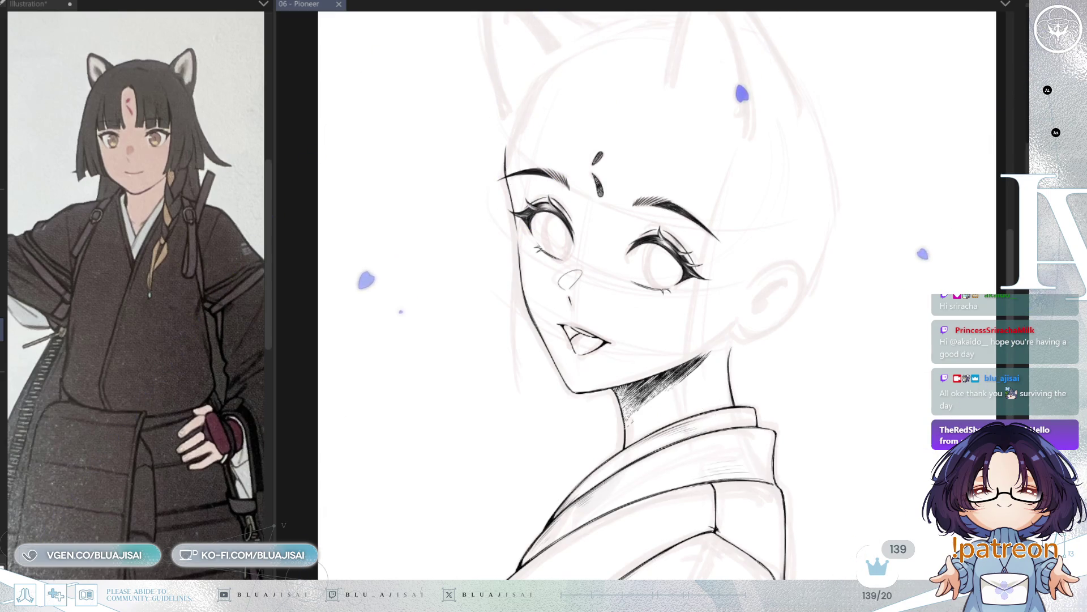
key(ctrl+z)
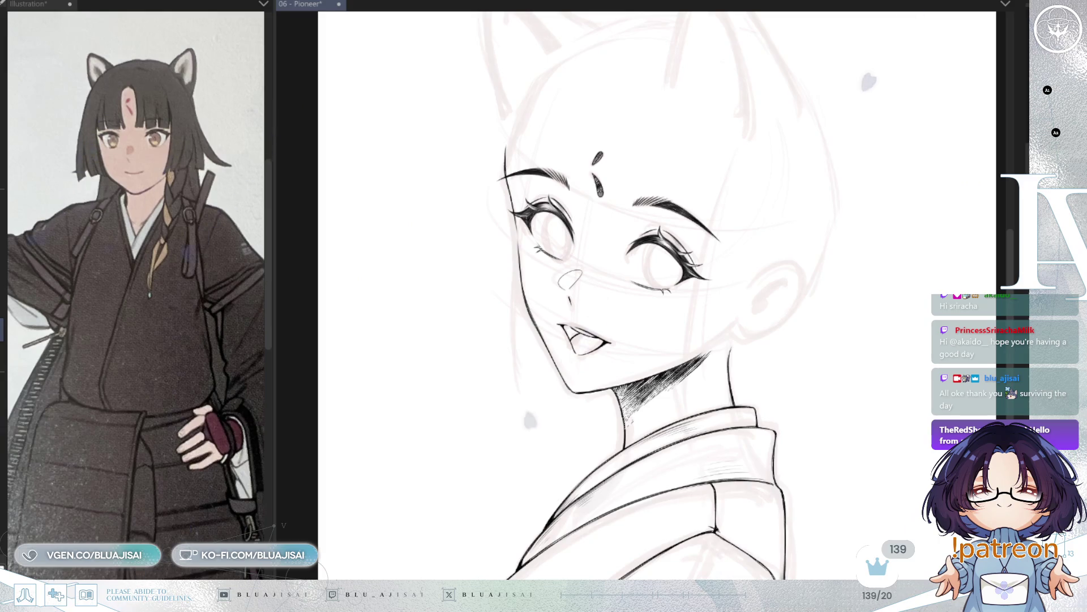
Zoom in on the eyes and compare them in normal and mirrored views.
scroll(706, 338, up, 5)
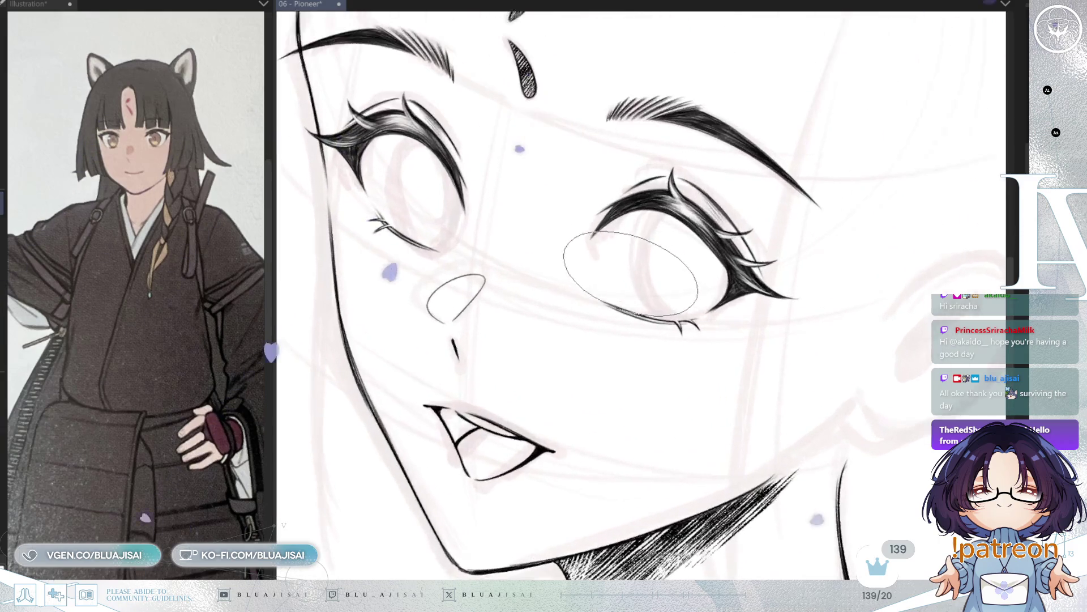
drag(707, 338, 717, 349)
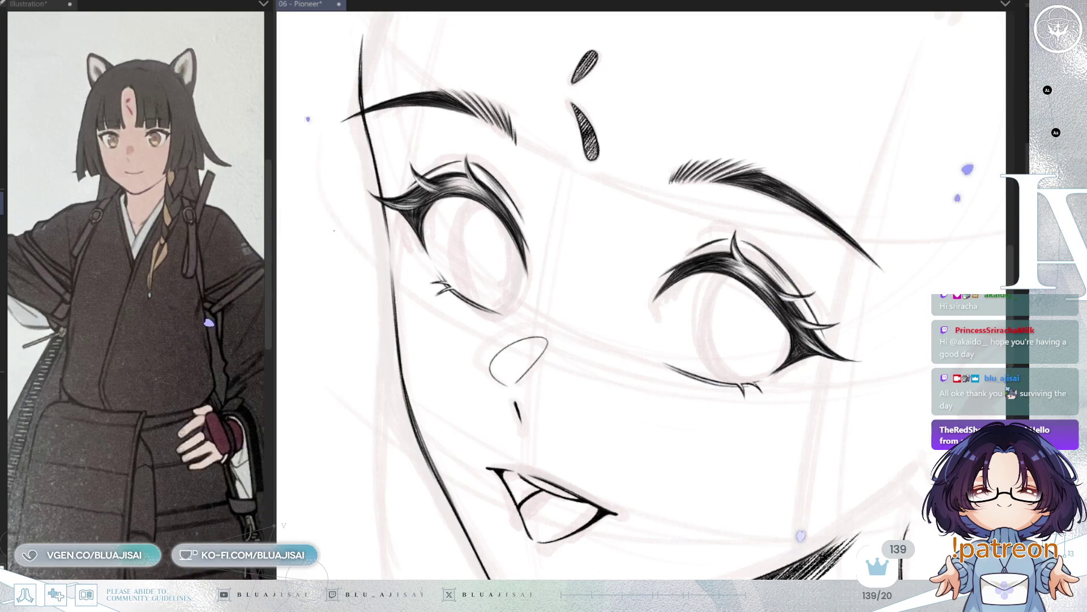
scroll(641, 332, up, 2)
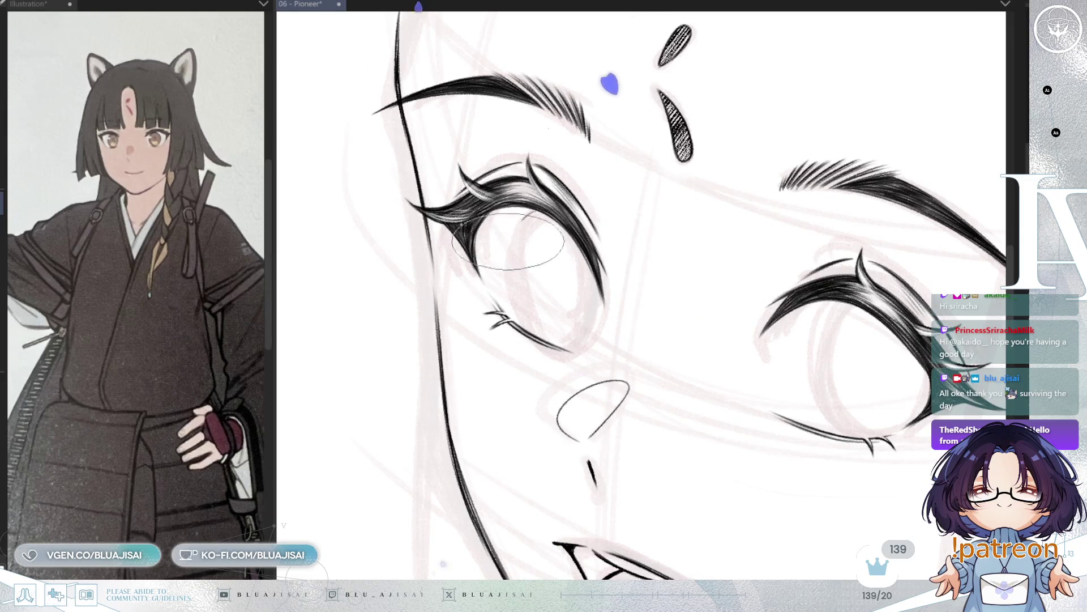
mouse_move(542, 330)
mouse_down()
mouse_move(582, 257)
mouse_move(587, 317)
mouse_move(586, 257)
mouse_move(574, 331)
mouse_move(549, 343)
mouse_move(572, 327)
mouse_move(592, 264)
mouse_move(554, 345)
mouse_move(748, 204)
mouse_up()
key(h)
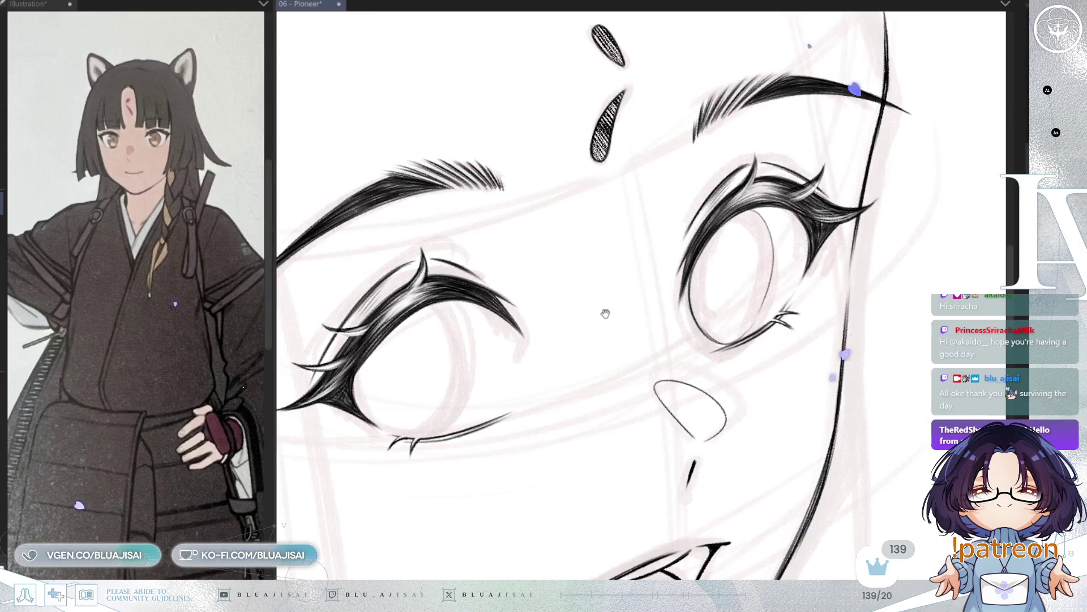
drag(606, 313, 713, 274)
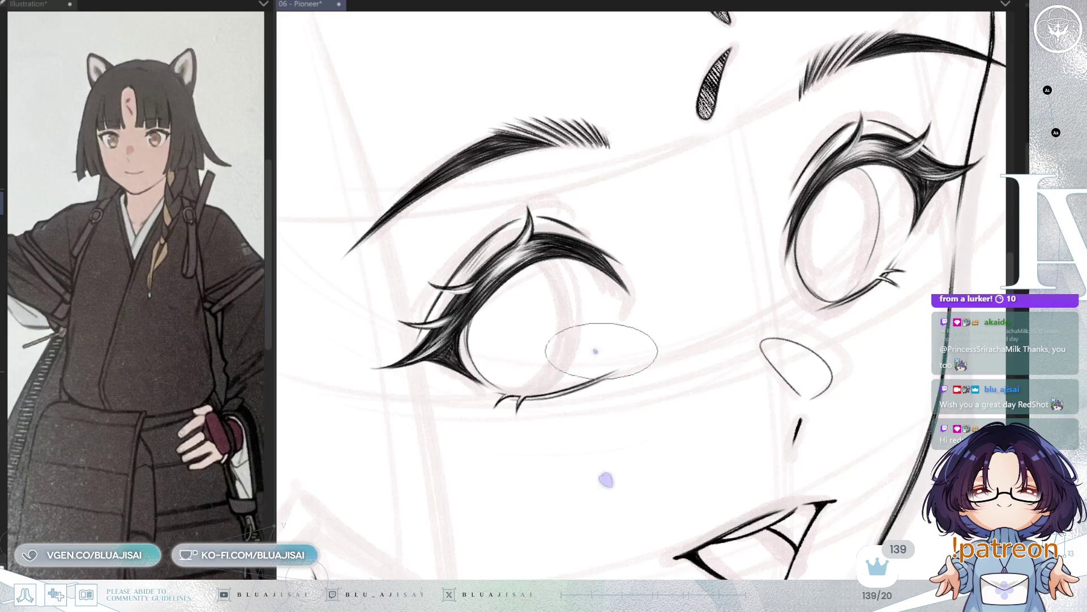
key(h)
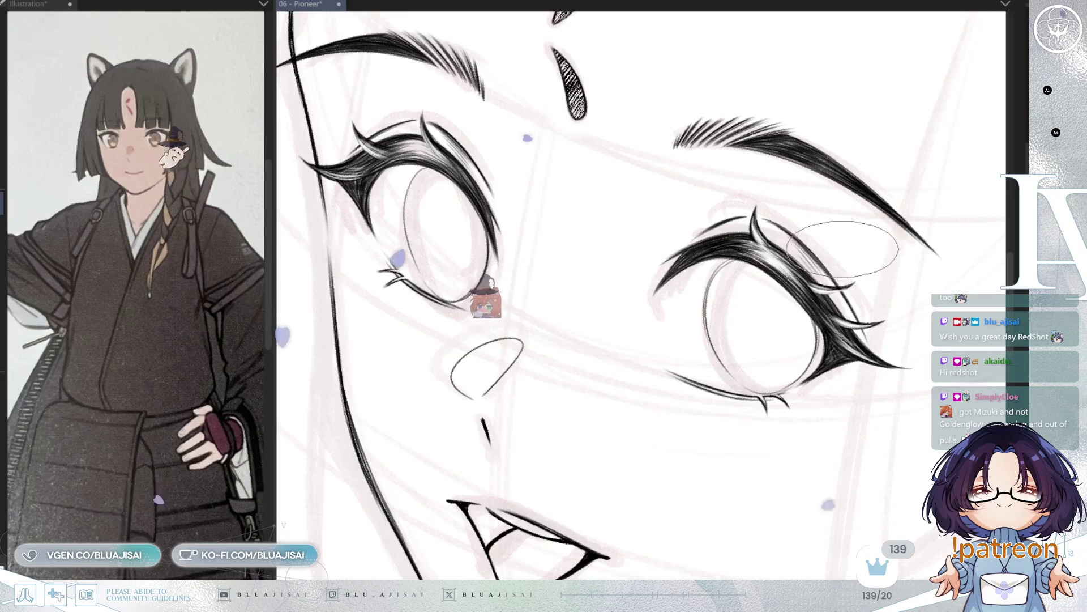
Check the eyes from rotated and mirrored angles, then select the right-hand eye.
key(asciicircum)
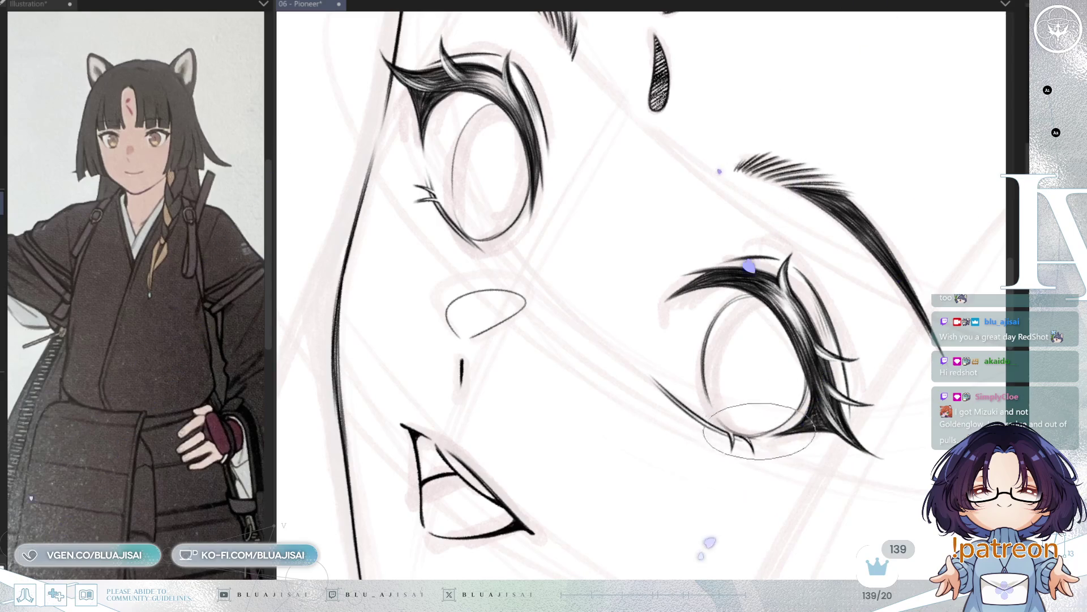
key(minus)
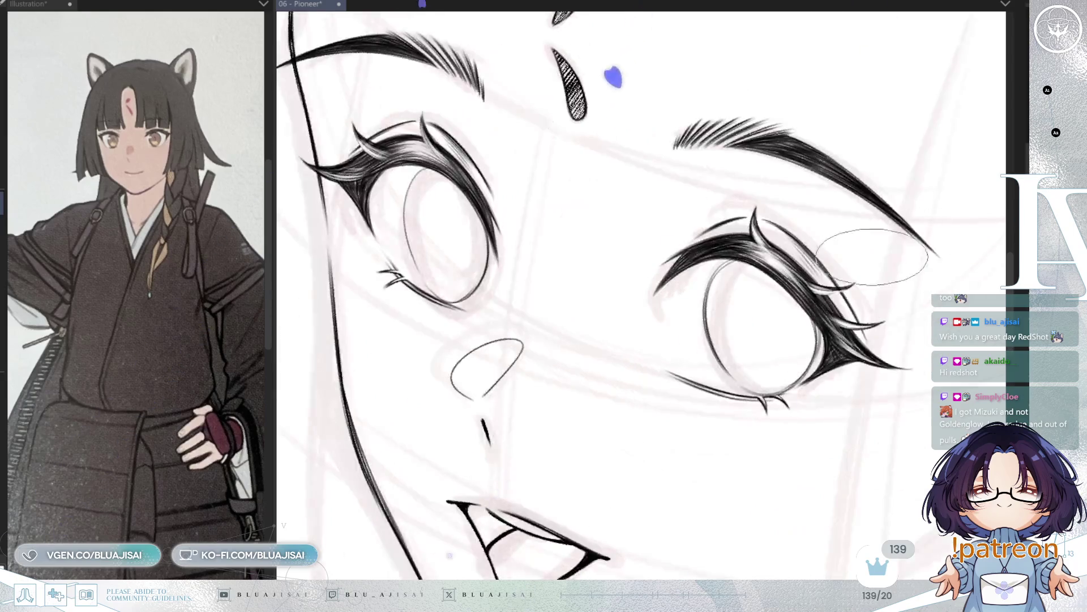
key(asciicircum)
key(h)
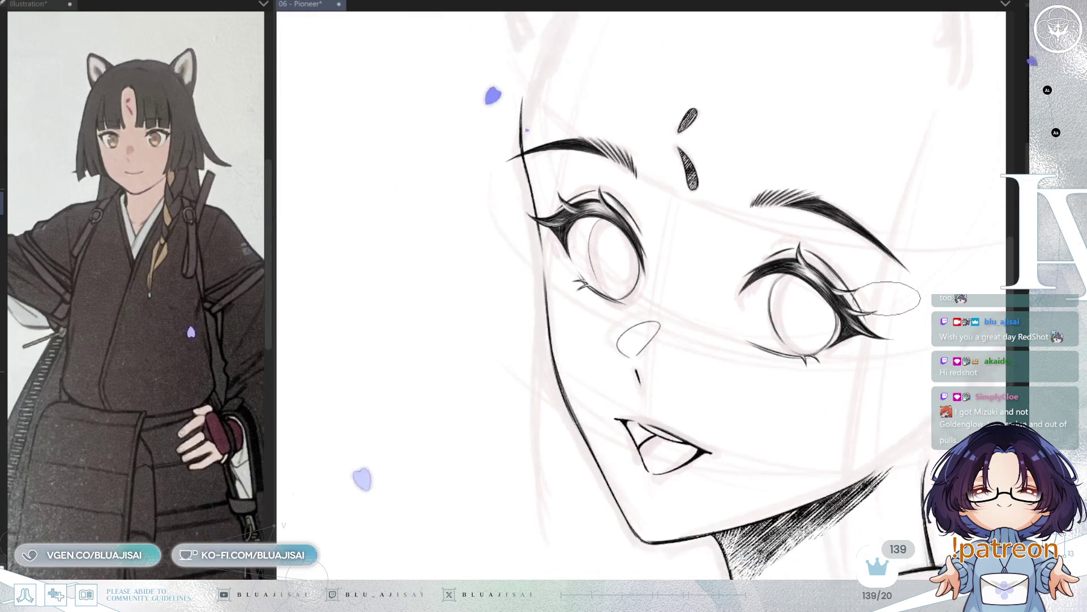
key(asciicircum)
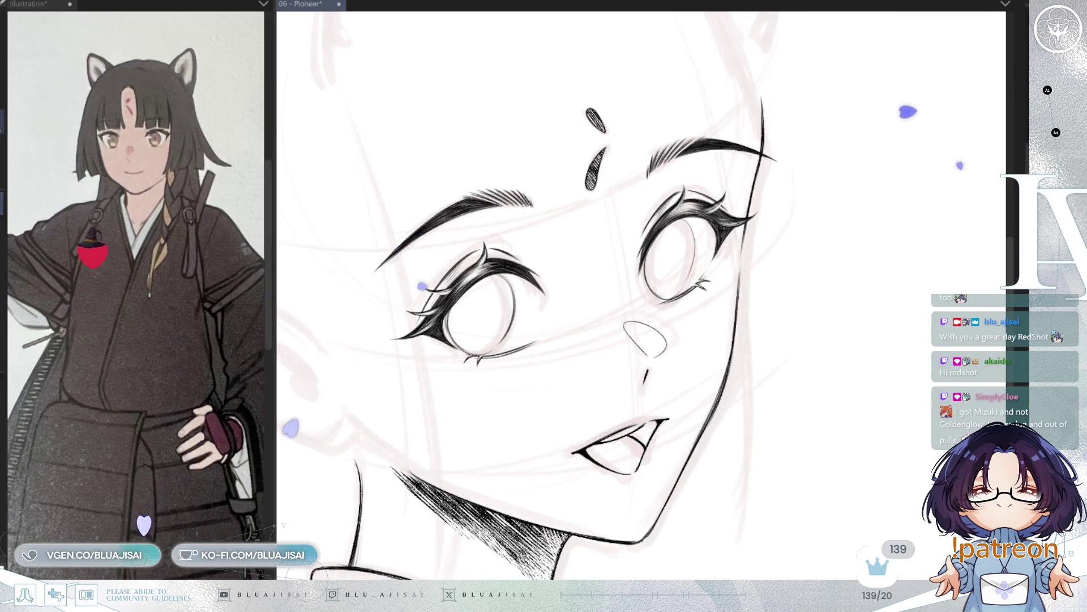
key(h)
drag(815, 259, 799, 244)
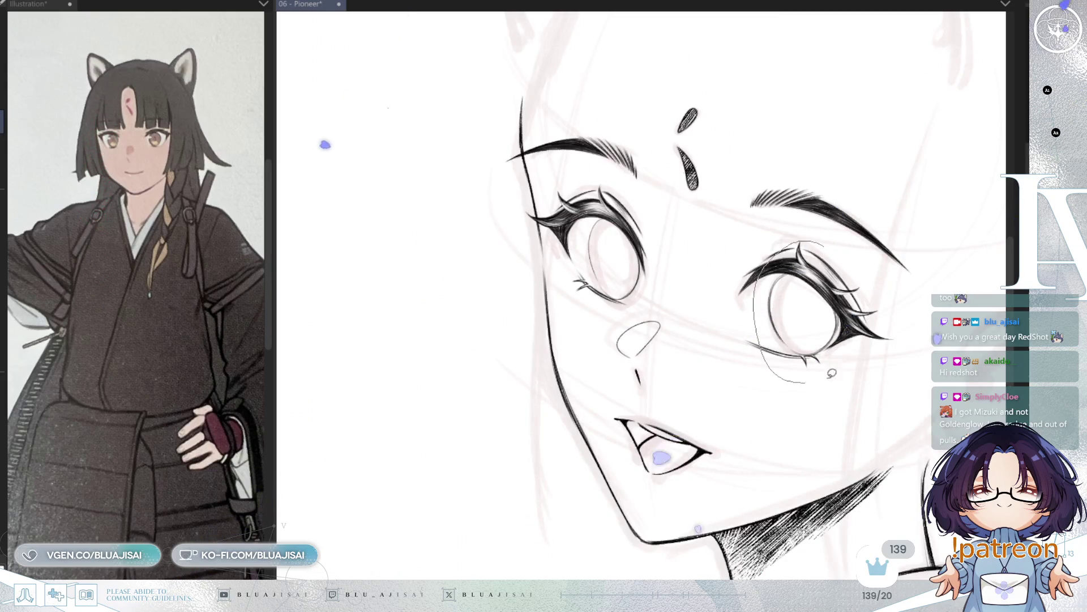
Reshape the right-hand eye by stretching its lower-left corner and skewing its top.
key(ctrl+t)
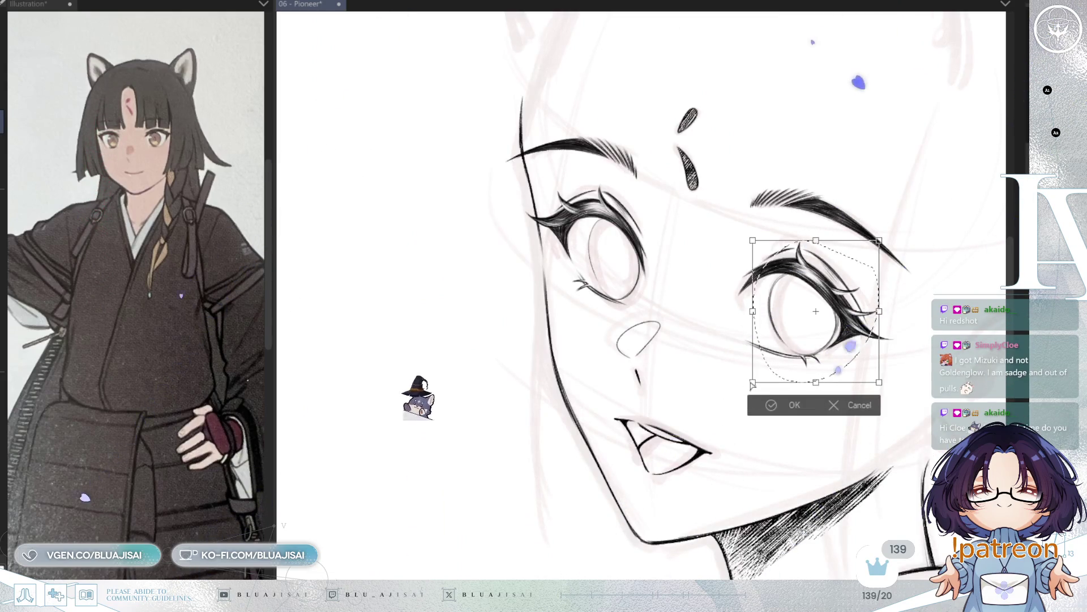
drag(753, 383, 745, 387)
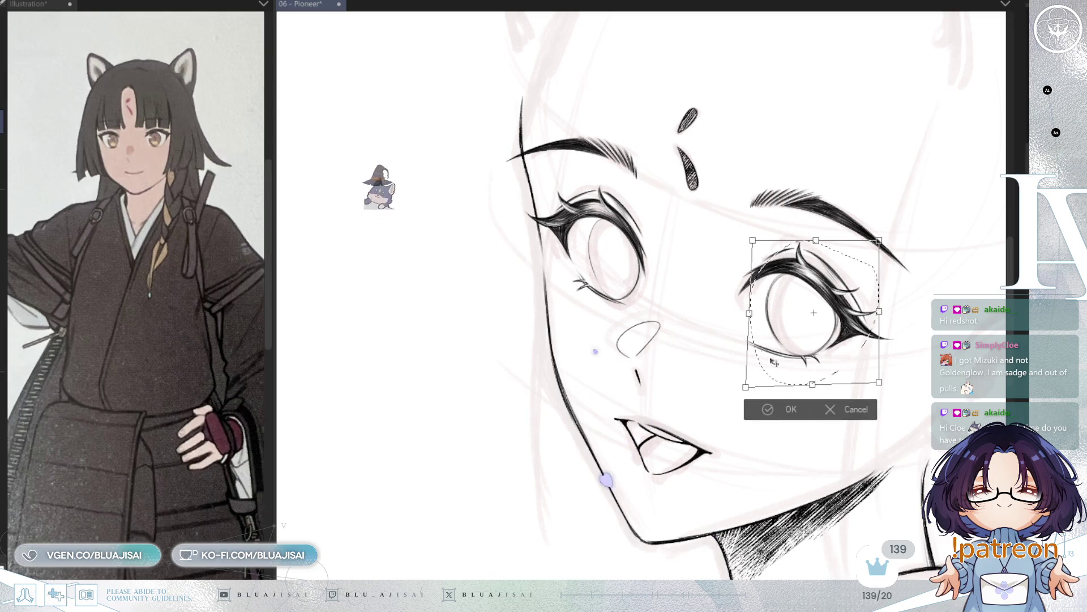
drag(816, 240, 821, 241)
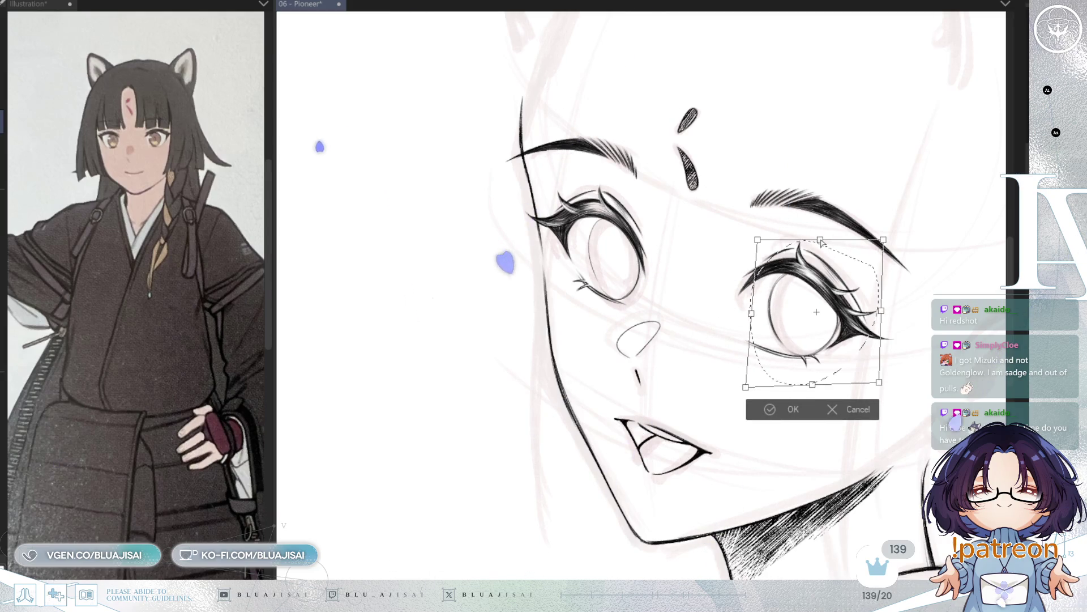
click(762, 411)
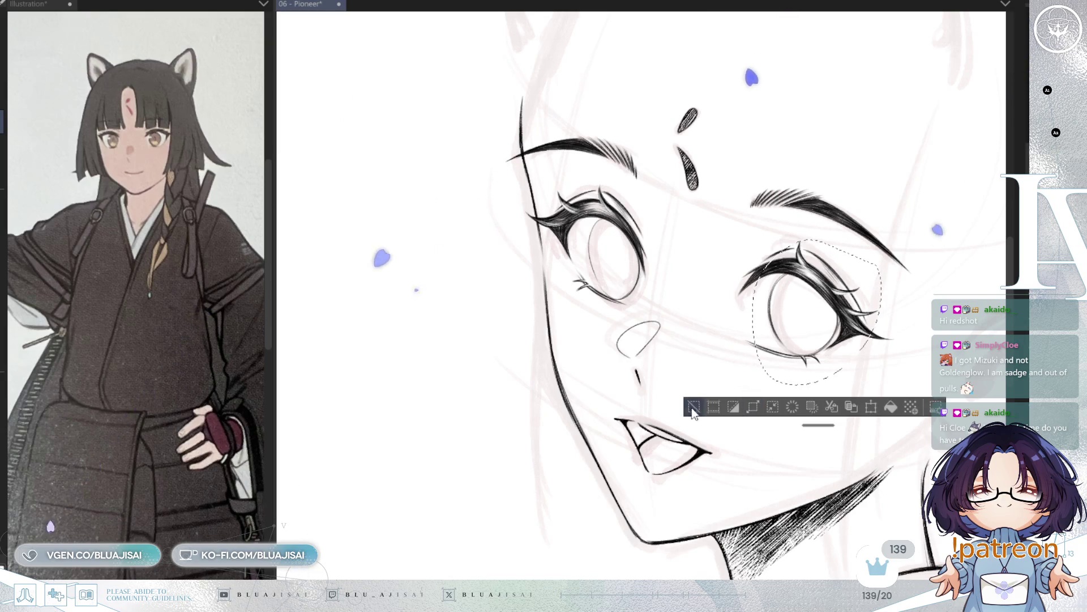
Select the other eye, rotate it slightly, commit the transform and deselect.
drag(609, 190, 657, 215)
key(ctrl+t)
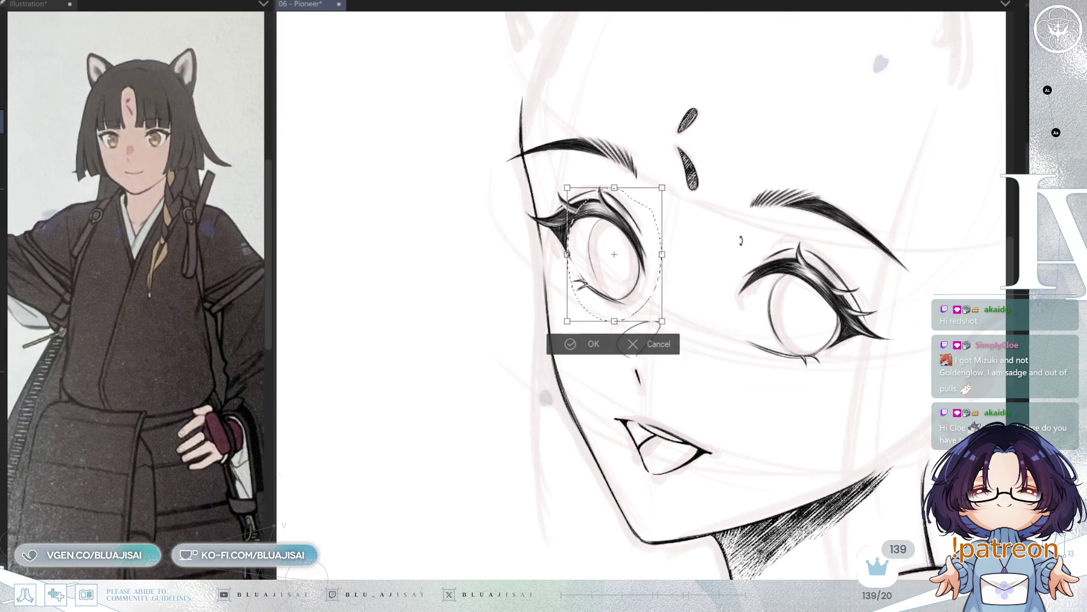
key(h)
drag(724, 220, 722, 189)
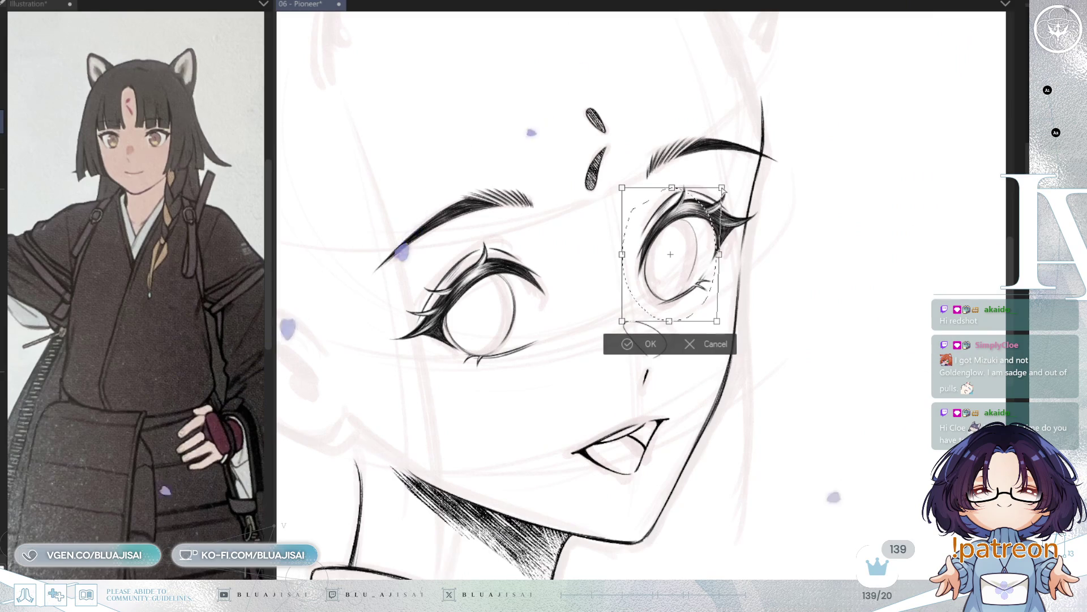
key(Return)
key(ctrl+d)
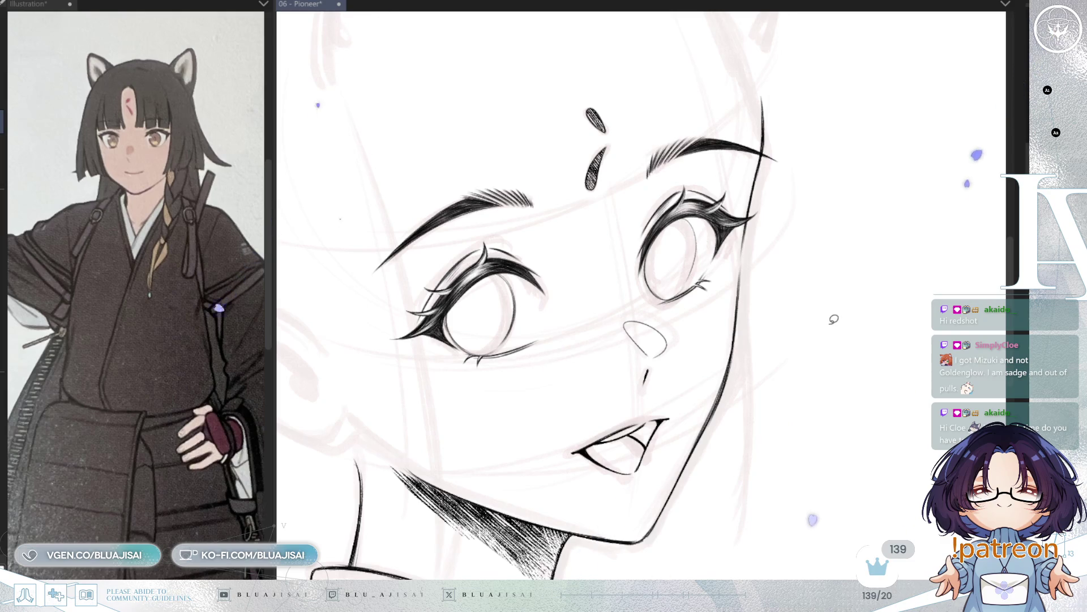
drag(729, 398, 773, 368)
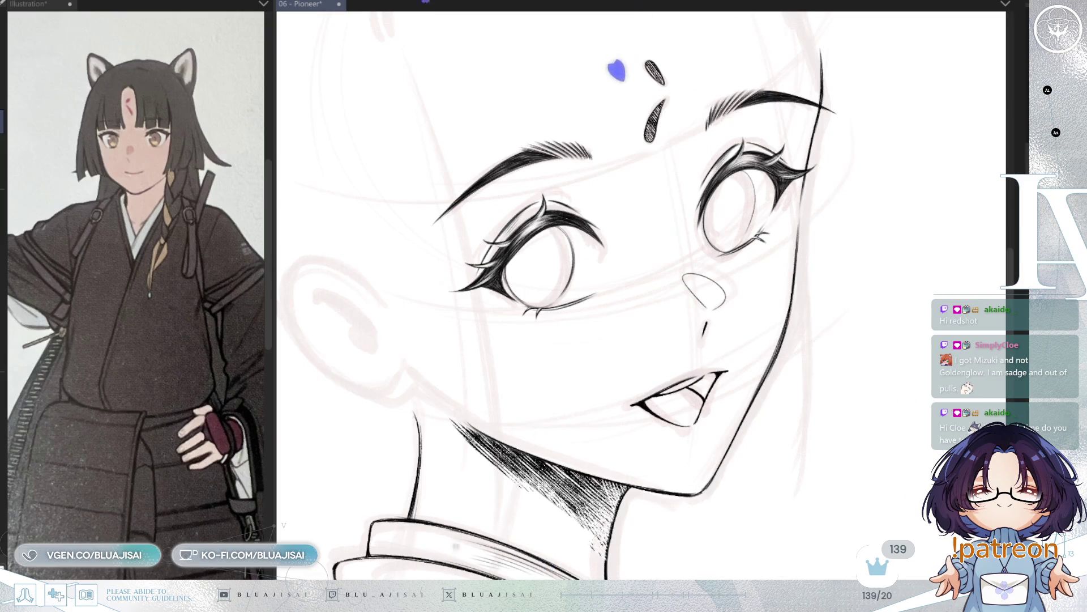